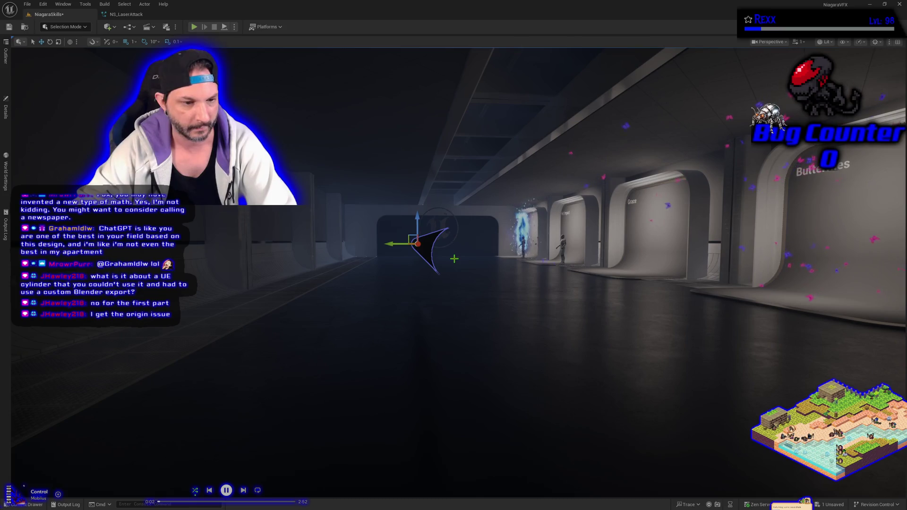
# Add a cylinder from Quickly Add > Shapes to the corridor, raise it slightly and select it.
pyautogui.moveTo(454, 259)
pyautogui.mouseDown()
pyautogui.moveTo(416, 258)
pyautogui.moveTo(442, 291)
pyautogui.mouseUp()
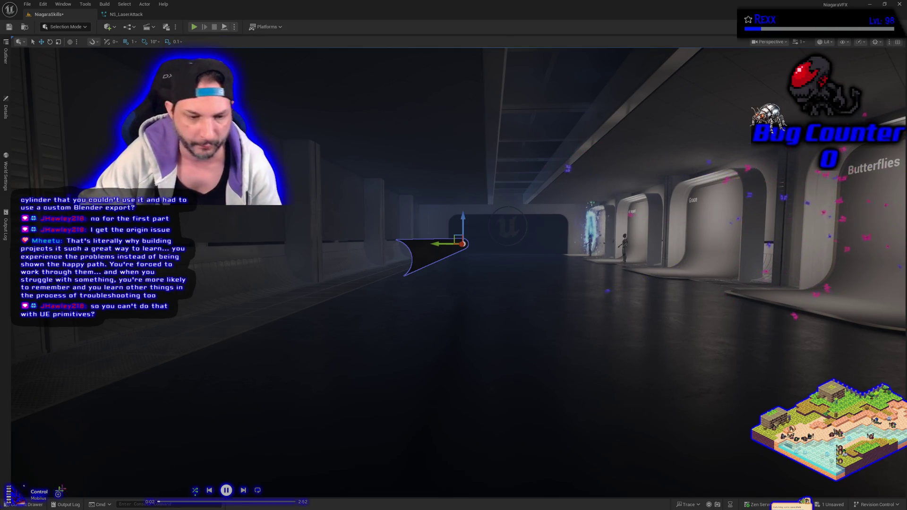
pyautogui.click(109, 26)
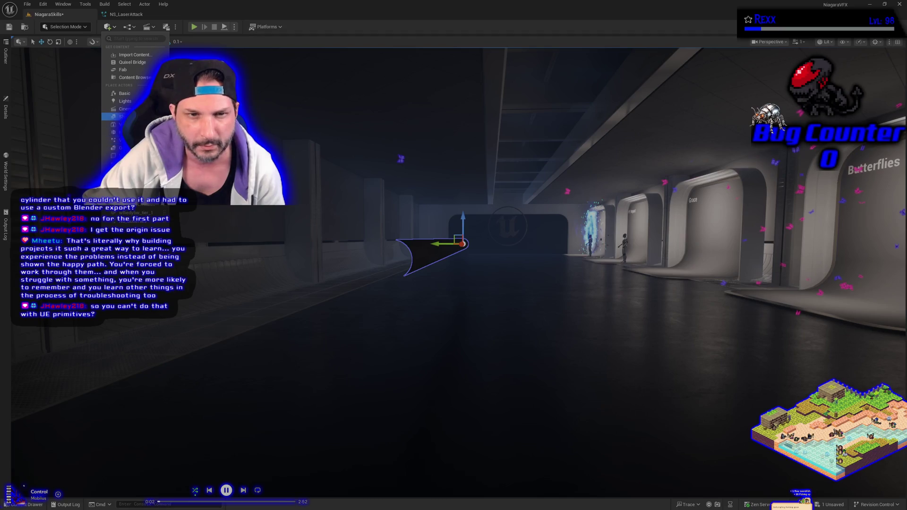
pyautogui.moveTo(189, 132)
pyautogui.mouseDown()
pyautogui.moveTo(340, 334)
pyautogui.moveTo(500, 318)
pyautogui.moveTo(502, 331)
pyautogui.mouseUp()
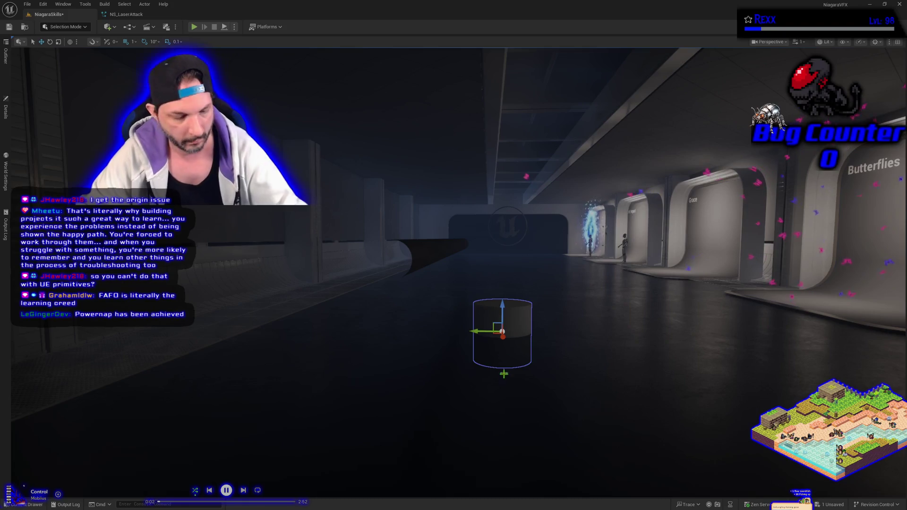
pyautogui.moveTo(498, 308); pyautogui.dragTo(498, 278)
pyautogui.click(428, 245)
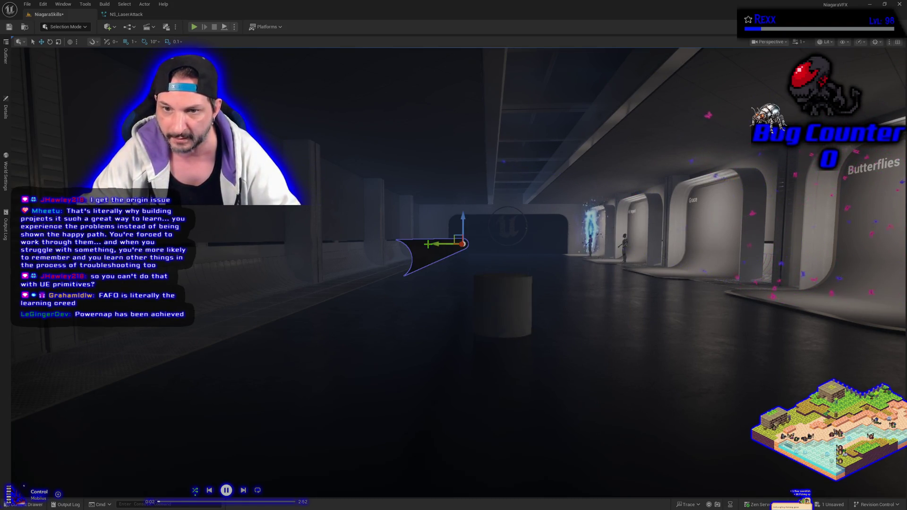
pyautogui.hotkey('ctrl', 'z')
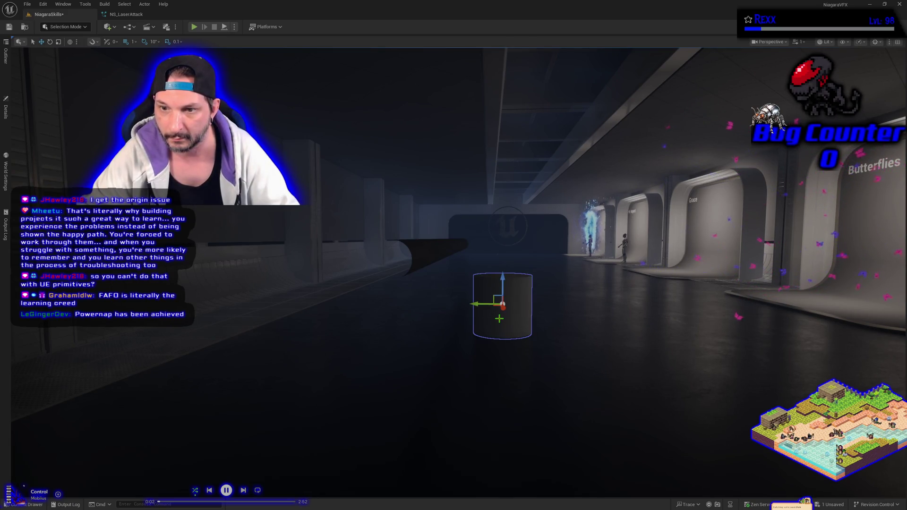
pyautogui.click(434, 251)
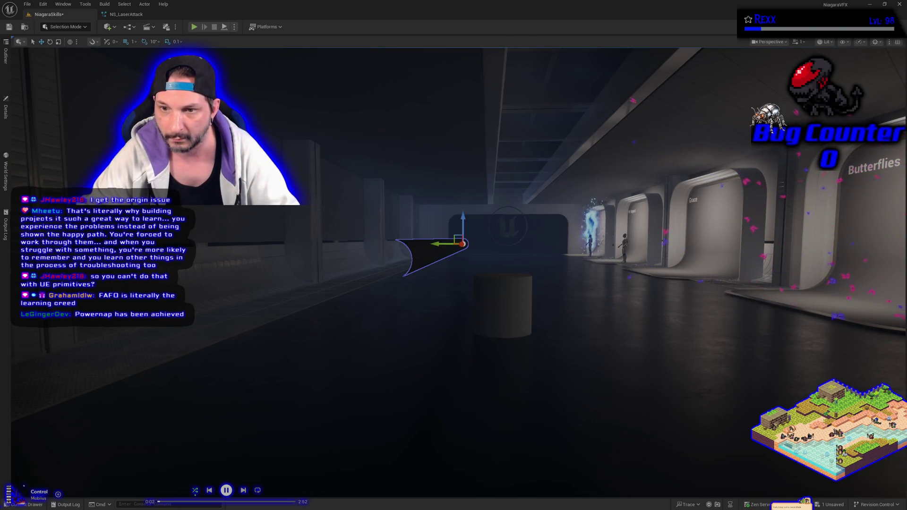
pyautogui.click(493, 306)
# Tip the cylinder onto its side and scale it along one local axis into a long beam.
pyautogui.press('e')
pyautogui.moveTo(502, 292)
pyautogui.mouseDown()
pyautogui.moveTo(506, 326)
pyautogui.moveTo(522, 349)
pyautogui.moveTo(496, 326)
pyautogui.moveTo(532, 364)
pyautogui.mouseUp()
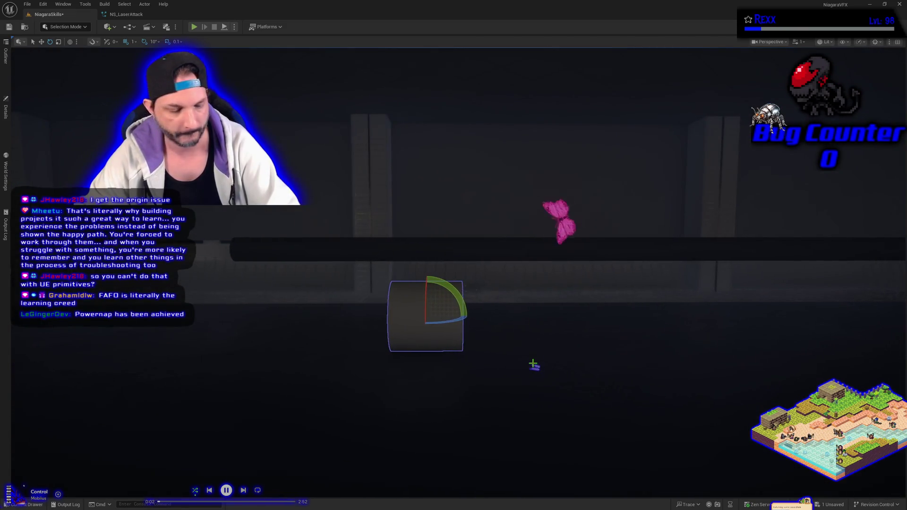
pyautogui.press('r')
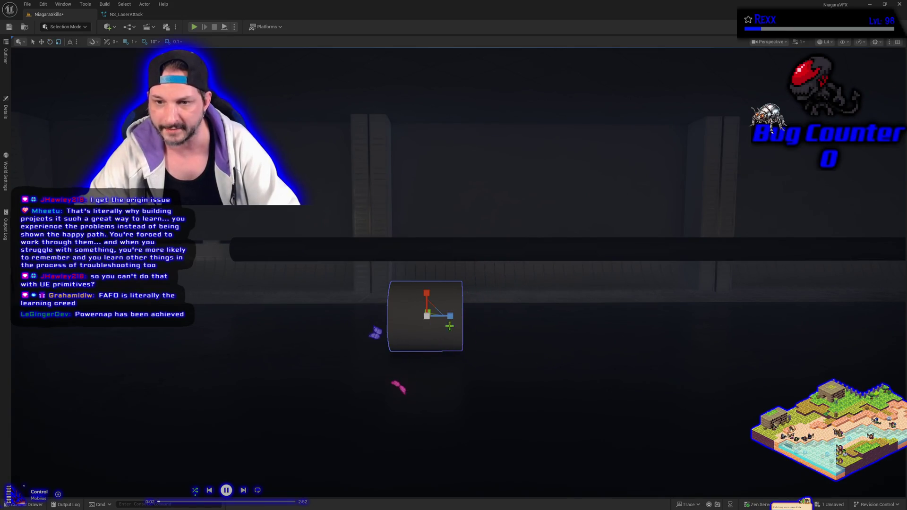
pyautogui.press('w')
pyautogui.press('e')
pyautogui.press('r')
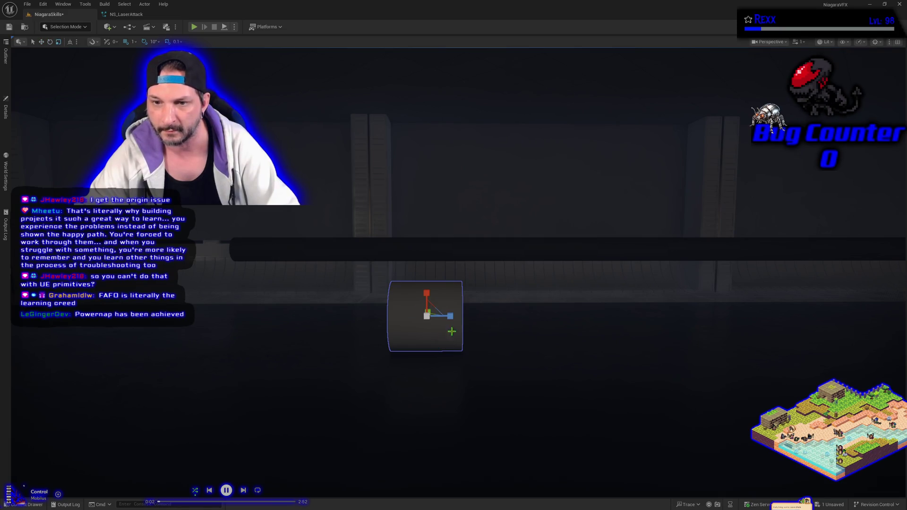
pyautogui.moveTo(451, 316)
pyautogui.mouseDown()
pyautogui.moveTo(637, 317)
pyautogui.moveTo(557, 364)
pyautogui.moveTo(543, 356)
pyautogui.mouseUp()
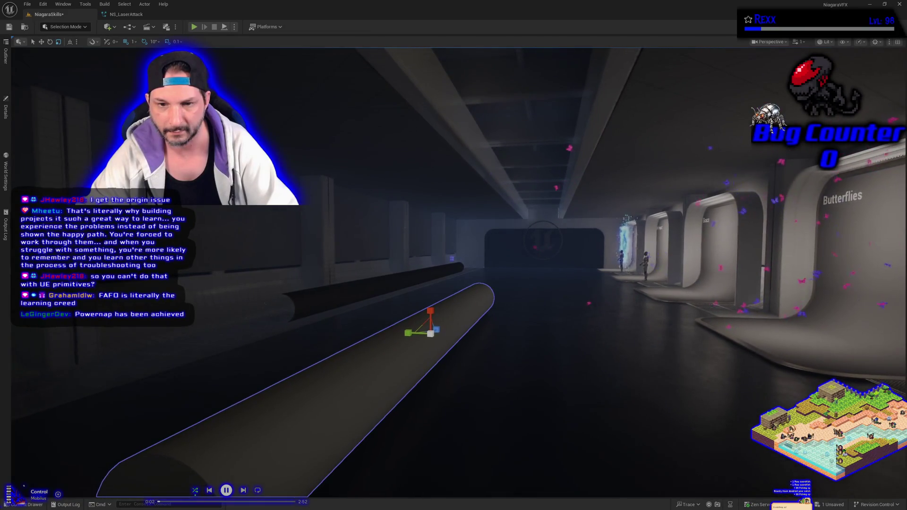
pyautogui.click(318, 337)
pyautogui.click(349, 389)
pyautogui.moveTo(349, 390)
pyautogui.mouseDown()
pyautogui.moveTo(326, 370)
pyautogui.moveTo(338, 366)
pyautogui.moveTo(337, 381)
pyautogui.mouseUp()
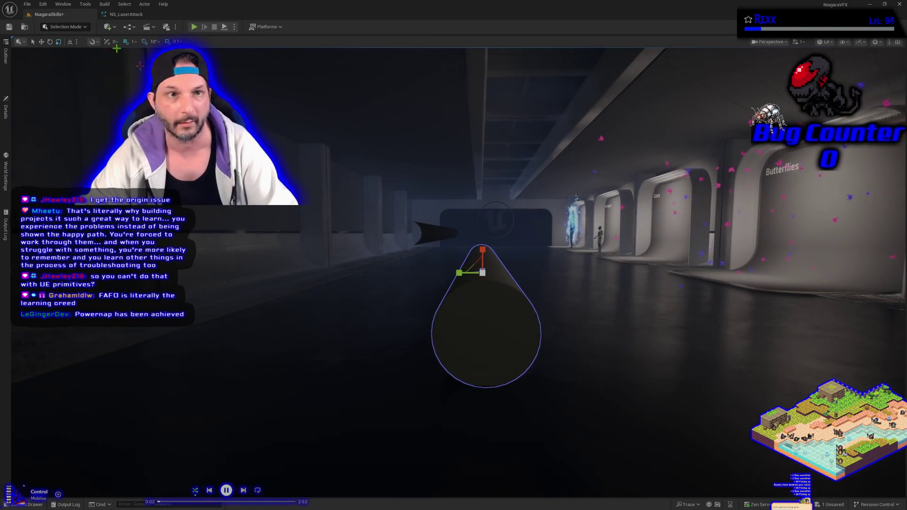
# Switch the editor to Modeling Mode and browse its Select, Mesh and Model tool tabs.
pyautogui.click(67, 28)
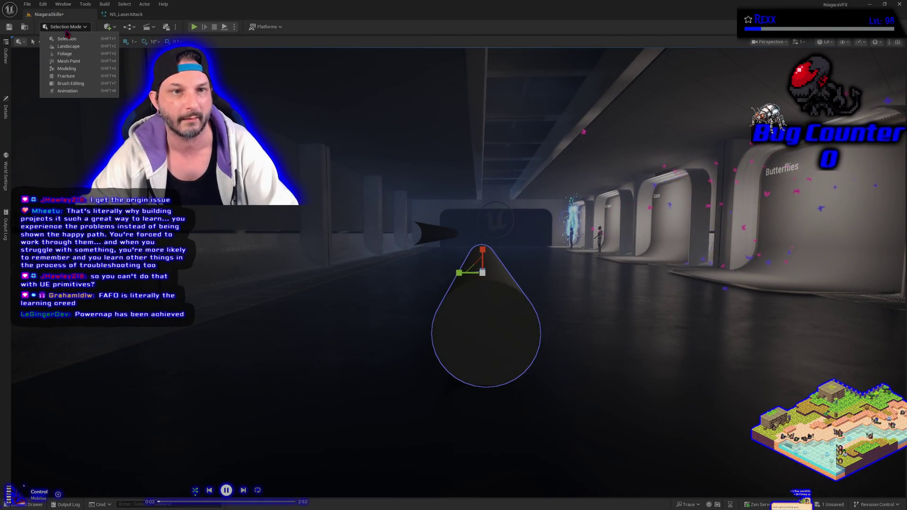
pyautogui.click(78, 74)
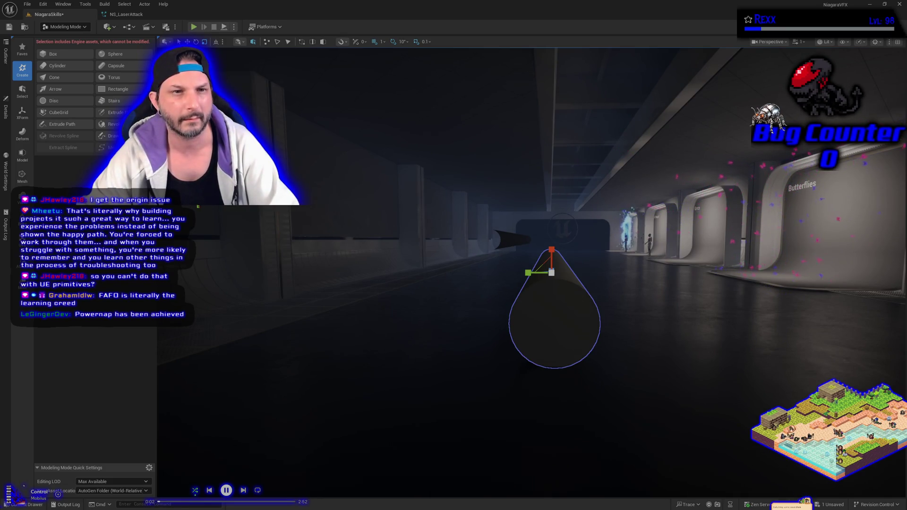
pyautogui.click(30, 91)
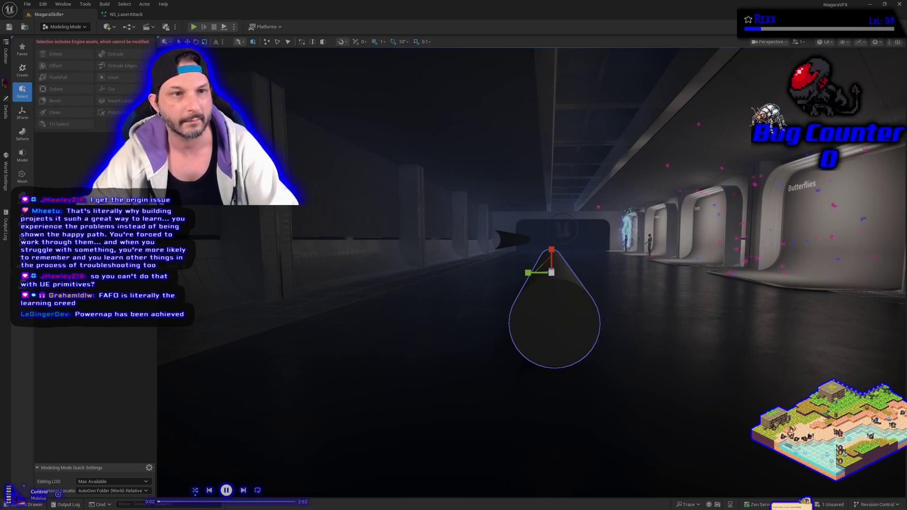
pyautogui.click(24, 176)
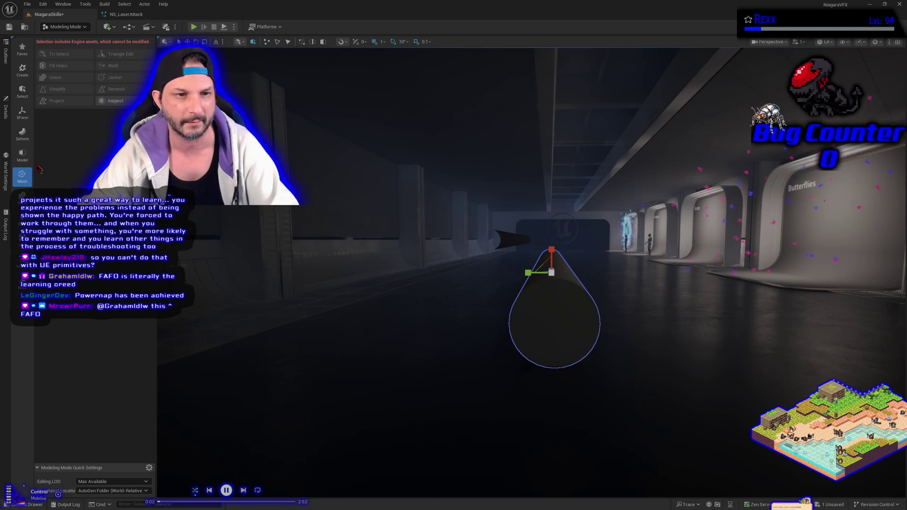
pyautogui.click(24, 156)
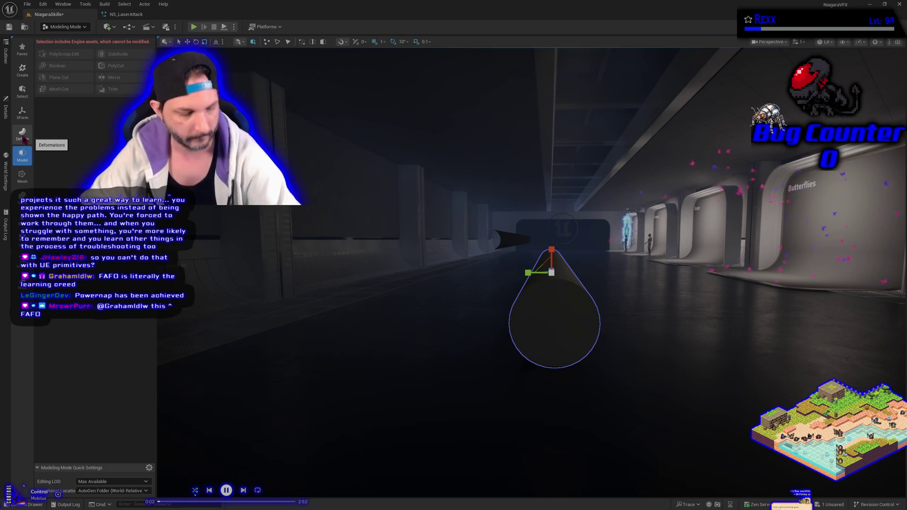
# Select the large stretched cylinder and delete it from the level.
pyautogui.moveTo(666, 330)
pyautogui.mouseDown()
pyautogui.moveTo(558, 331)
pyautogui.moveTo(576, 307)
pyautogui.mouseUp()
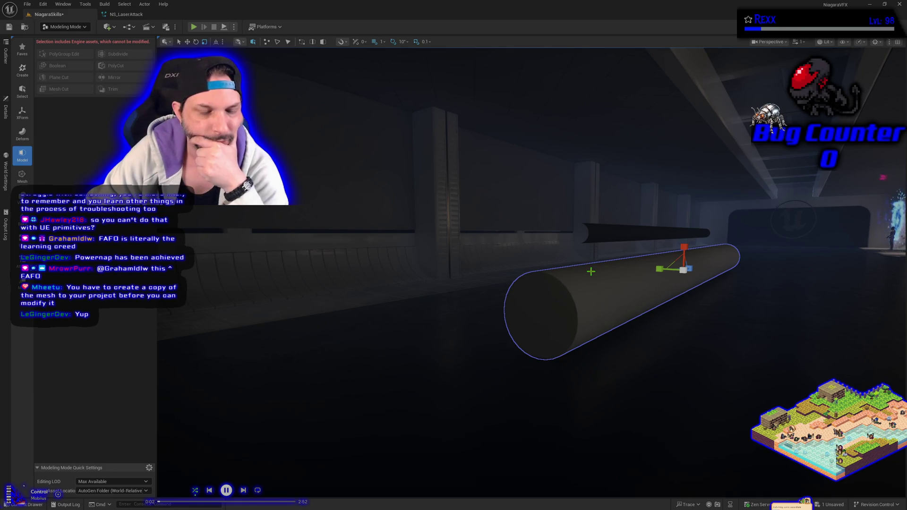
pyautogui.moveTo(617, 348); pyautogui.dragTo(617, 348)
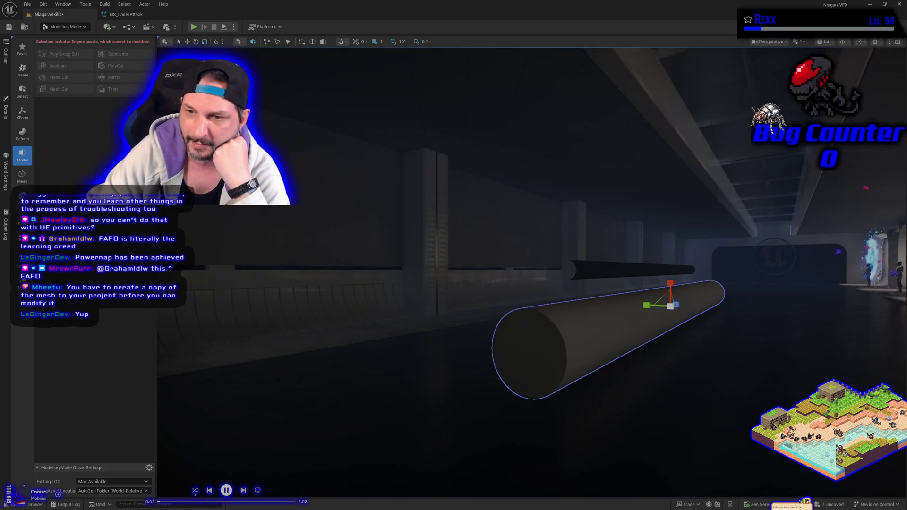
pyautogui.click(609, 270)
pyautogui.click(598, 343)
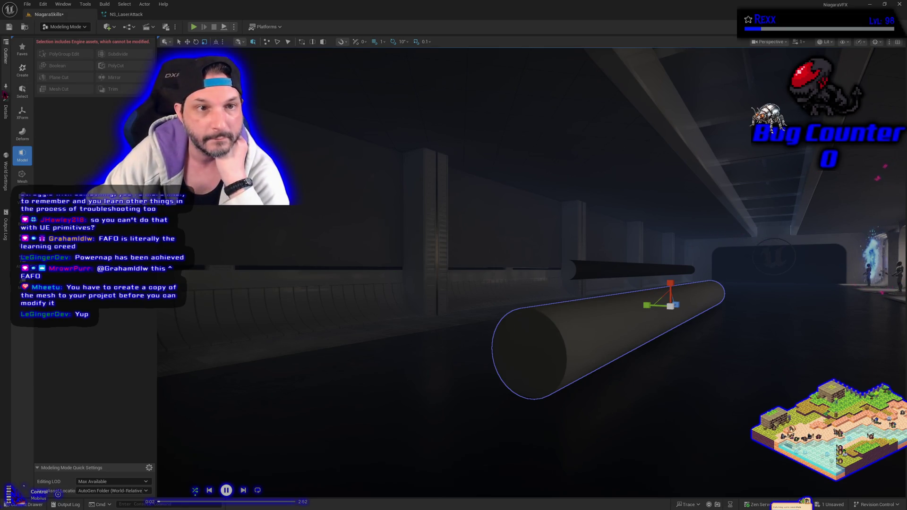
pyautogui.click(23, 91)
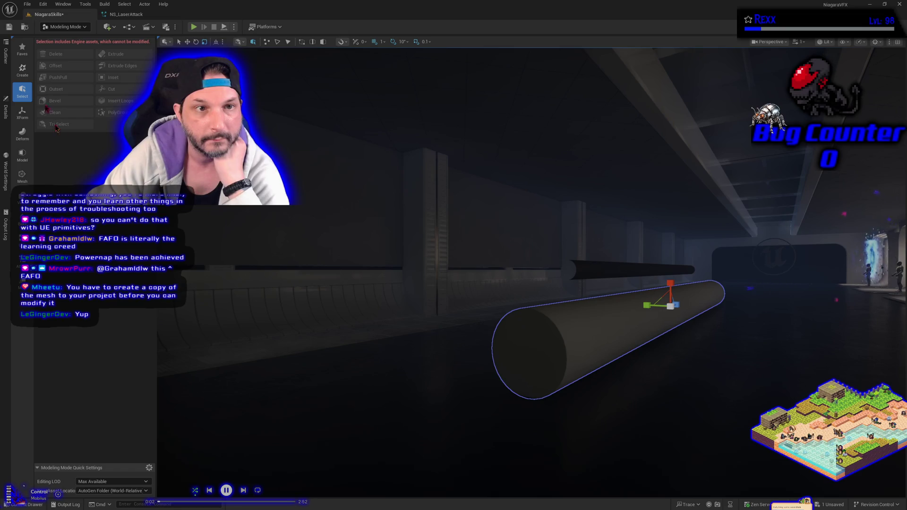
pyautogui.click(23, 70)
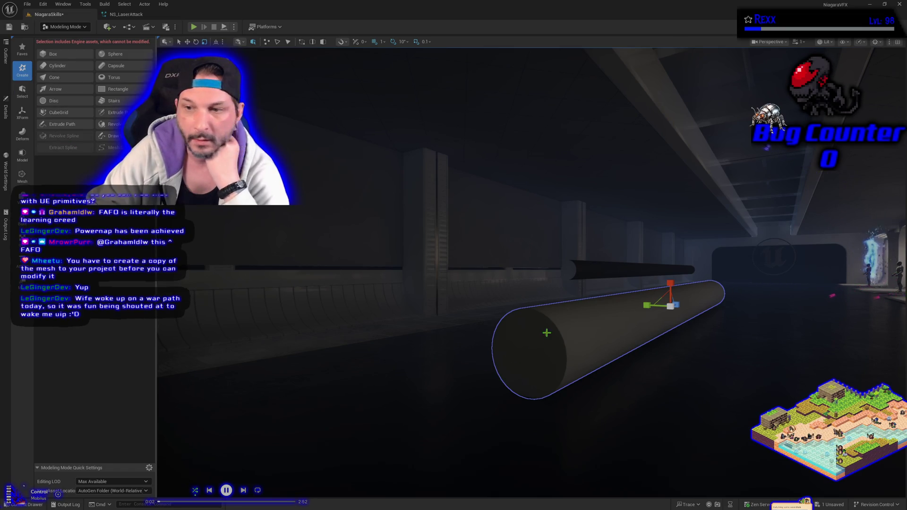
pyautogui.press('Delete')
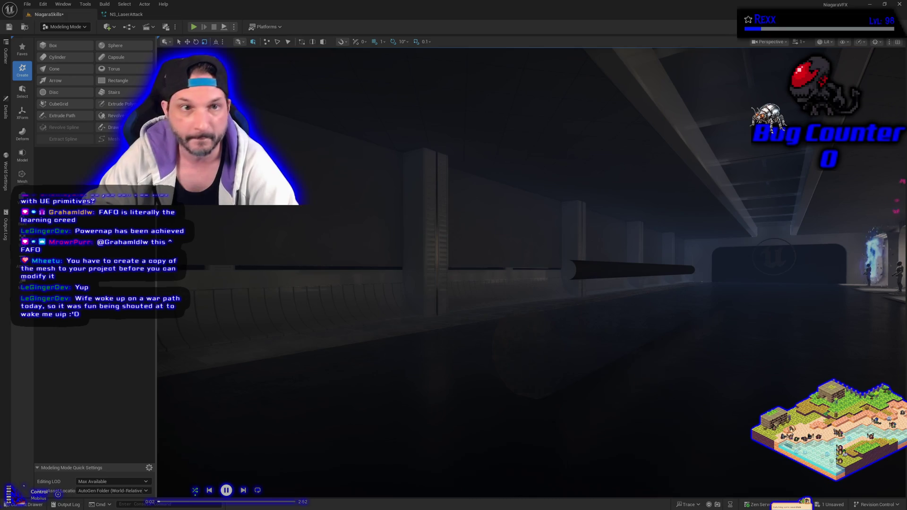
# Place a new cylinder with Create Cylinder, rotate it horizontal and raise it in the corridor.
pyautogui.click(63, 57)
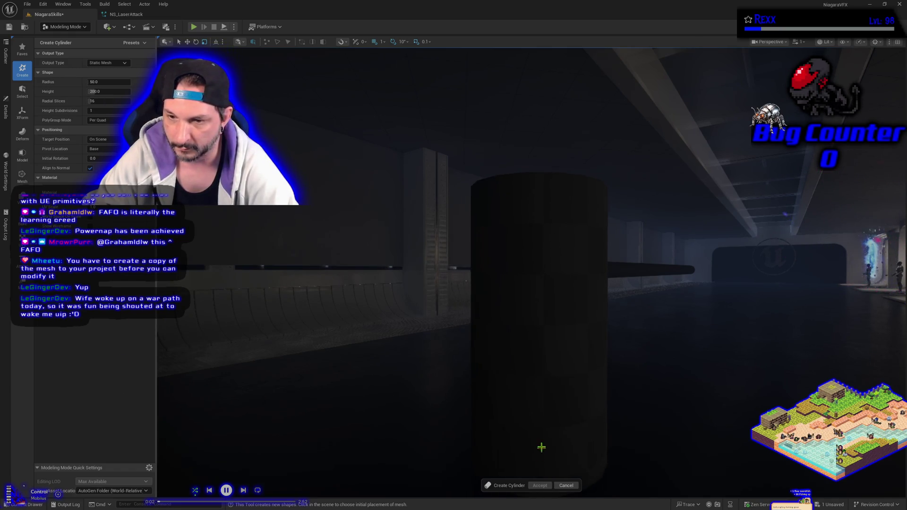
pyautogui.click(621, 366)
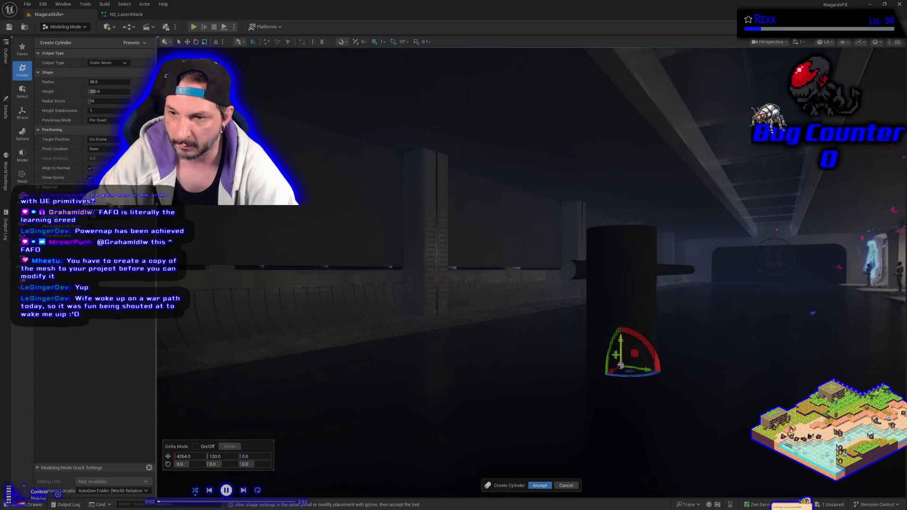
pyautogui.moveTo(611, 341); pyautogui.dragTo(580, 448)
pyautogui.click(601, 289)
pyautogui.click(579, 262)
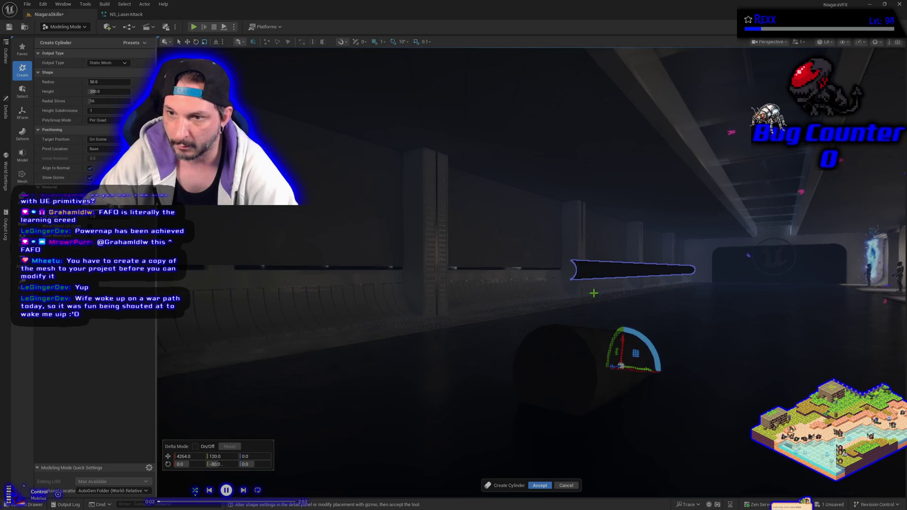
pyautogui.moveTo(600, 357); pyautogui.dragTo(609, 356)
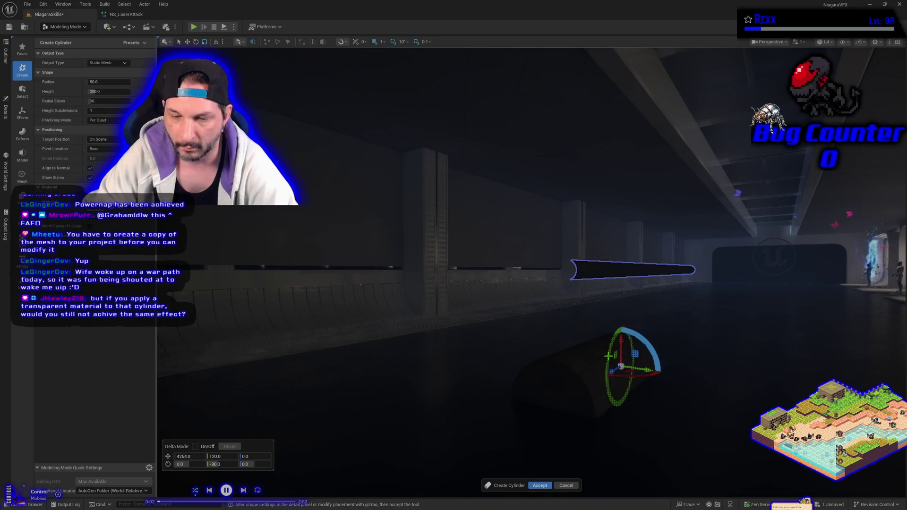
pyautogui.moveTo(635, 392); pyautogui.dragTo(604, 393)
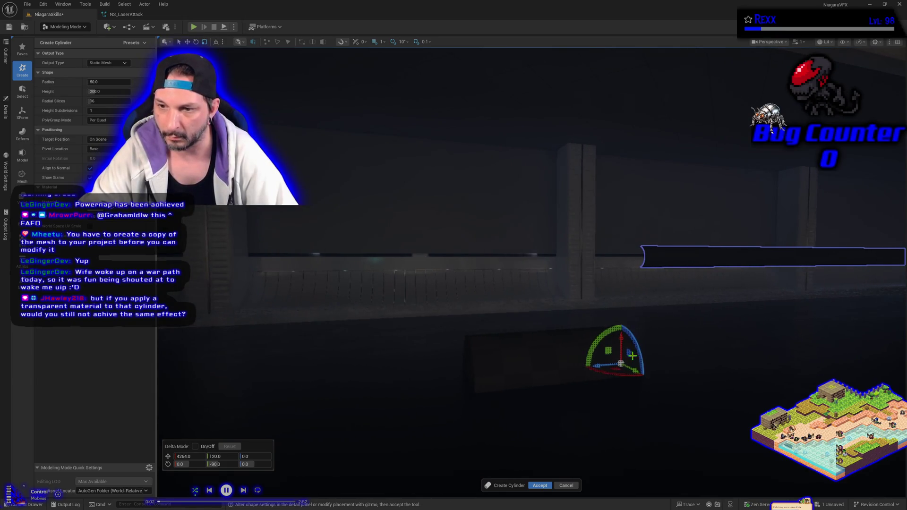
pyautogui.moveTo(630, 353)
pyautogui.mouseDown()
pyautogui.moveTo(864, 358)
pyautogui.moveTo(690, 345)
pyautogui.mouseUp()
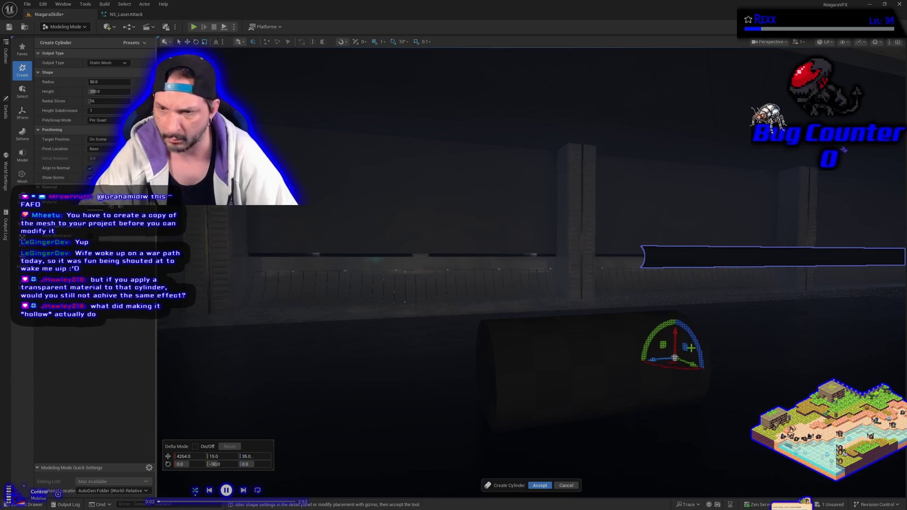
pyautogui.hotkey('ctrl', 'z')
pyautogui.moveTo(620, 363)
pyautogui.mouseDown()
pyautogui.moveTo(472, 367)
pyautogui.moveTo(448, 281)
pyautogui.moveTo(655, 258)
pyautogui.moveTo(715, 302)
pyautogui.moveTo(685, 312)
pyautogui.moveTo(659, 359)
pyautogui.moveTo(624, 307)
pyautogui.mouseUp()
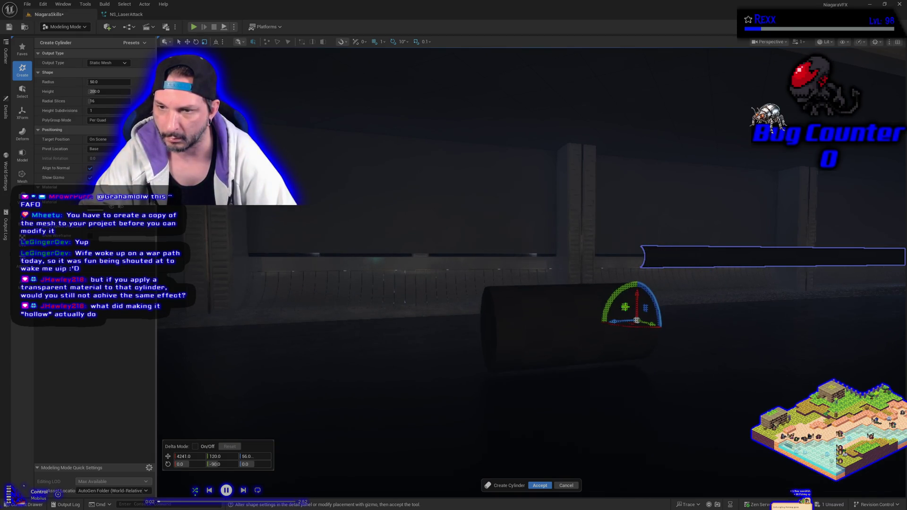
pyautogui.rightClick(556, 347)
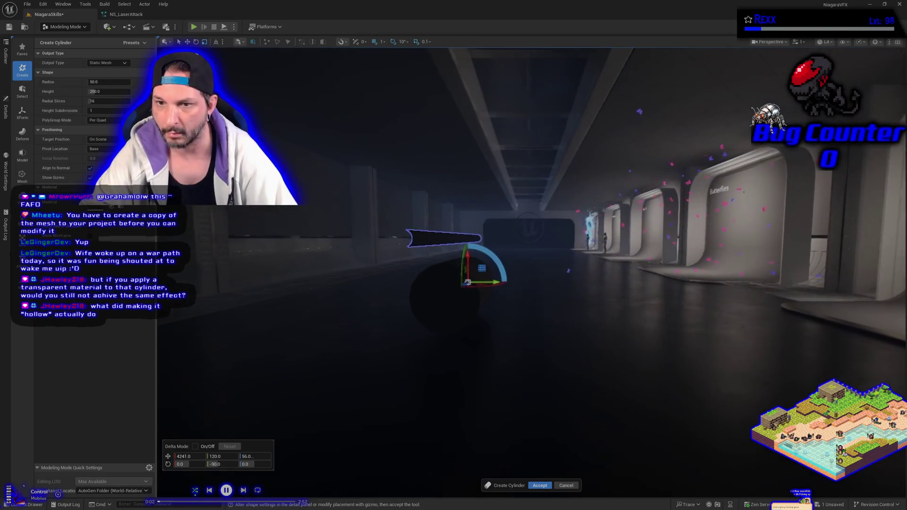
pyautogui.rightClick(553, 349)
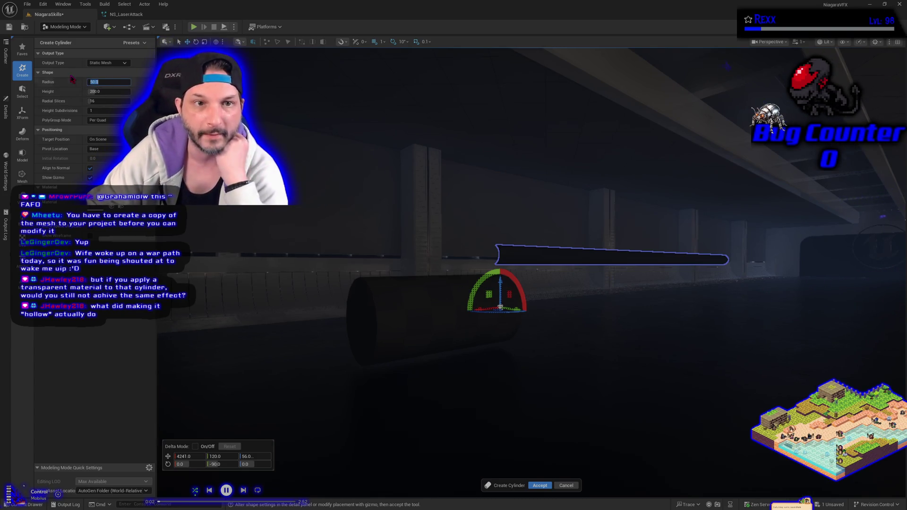
pyautogui.write('25')
# Set the cylinder's Radius to 25 and Height to 1000.
pyautogui.press('Return')
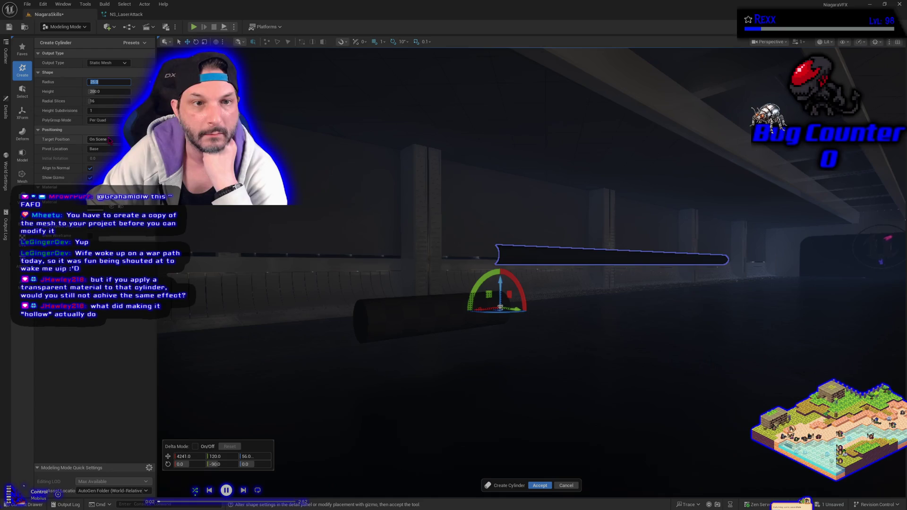
pyautogui.moveTo(97, 92)
pyautogui.mouseDown()
pyautogui.moveTo(114, 92)
pyautogui.moveTo(101, 92)
pyautogui.mouseUp()
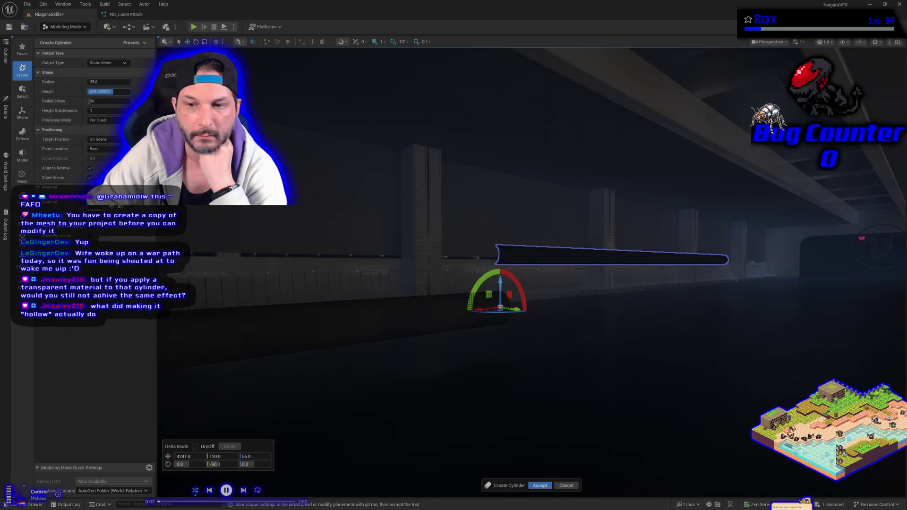
pyautogui.moveTo(325, 305)
pyautogui.mouseDown()
pyautogui.moveTo(345, 295)
pyautogui.moveTo(327, 316)
pyautogui.mouseUp()
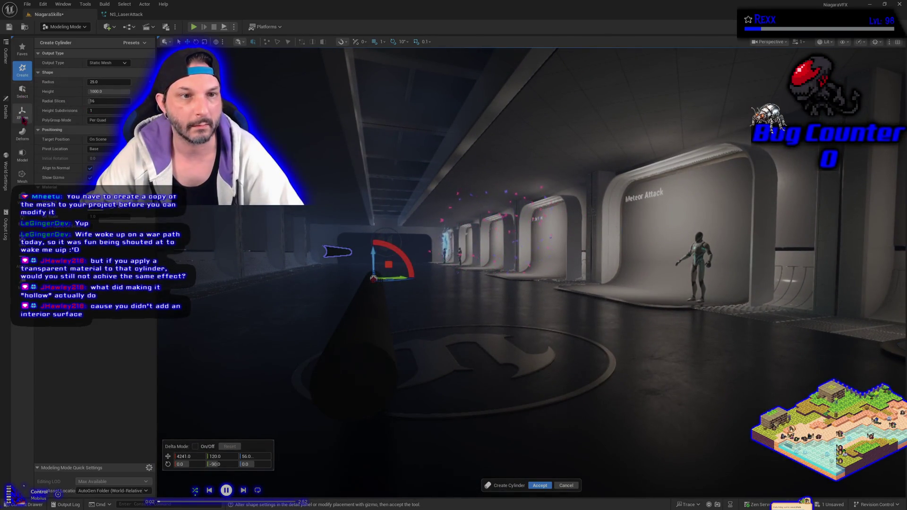
# In PolyGroup Edit, select the cylinder's end-cap face and delete it to open that end.
pyautogui.click(23, 177)
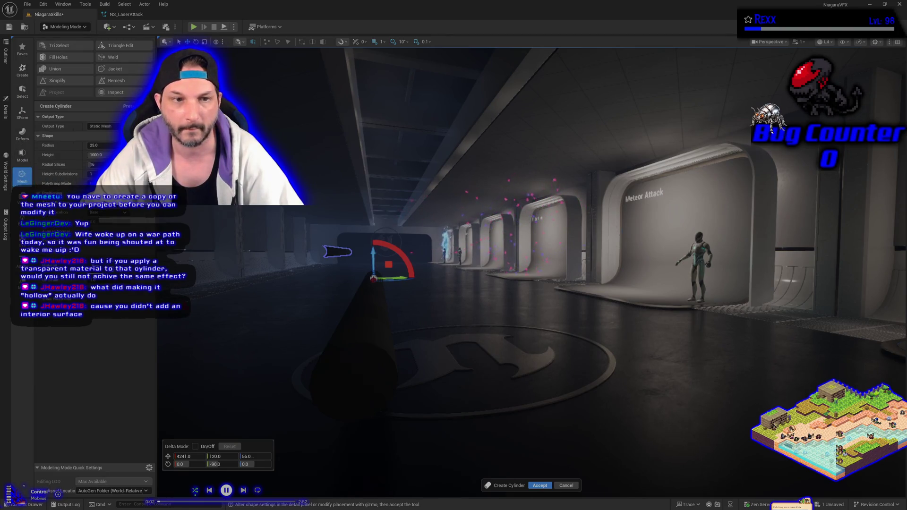
pyautogui.moveTo(331, 365); pyautogui.dragTo(331, 365)
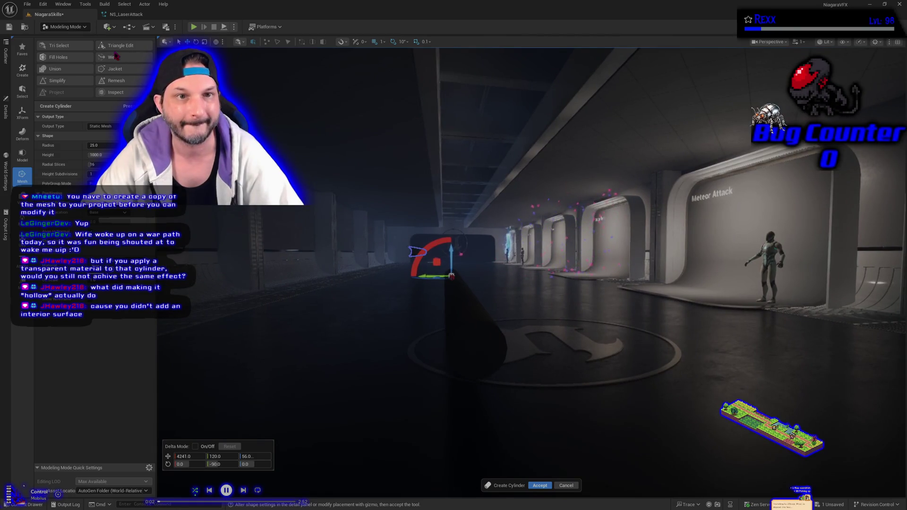
pyautogui.click(27, 160)
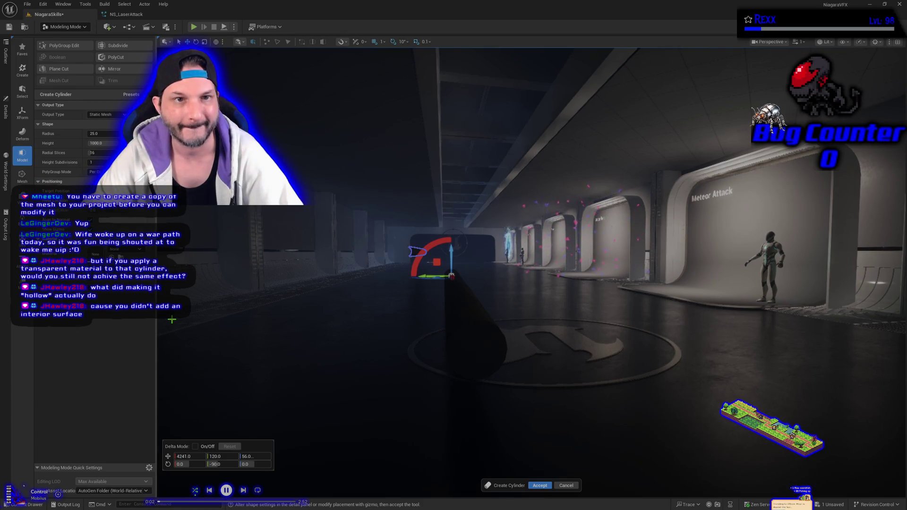
pyautogui.click(66, 47)
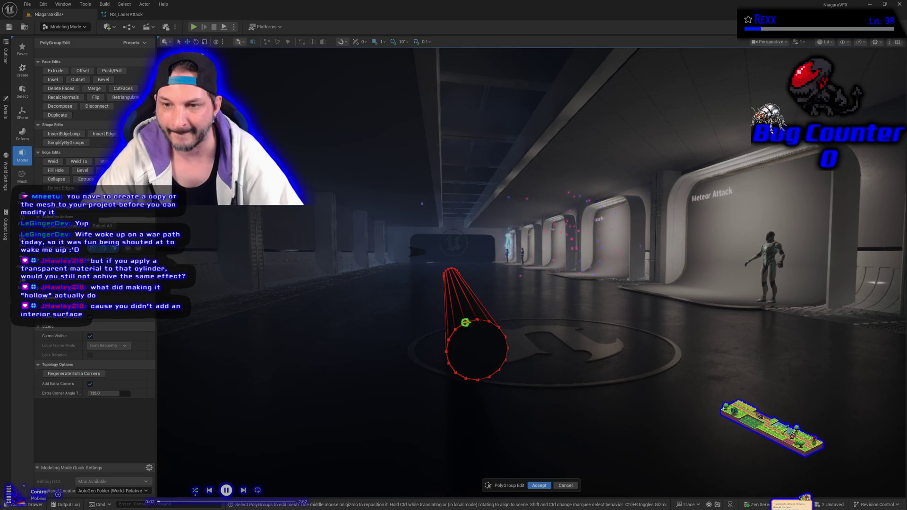
pyautogui.click(471, 357)
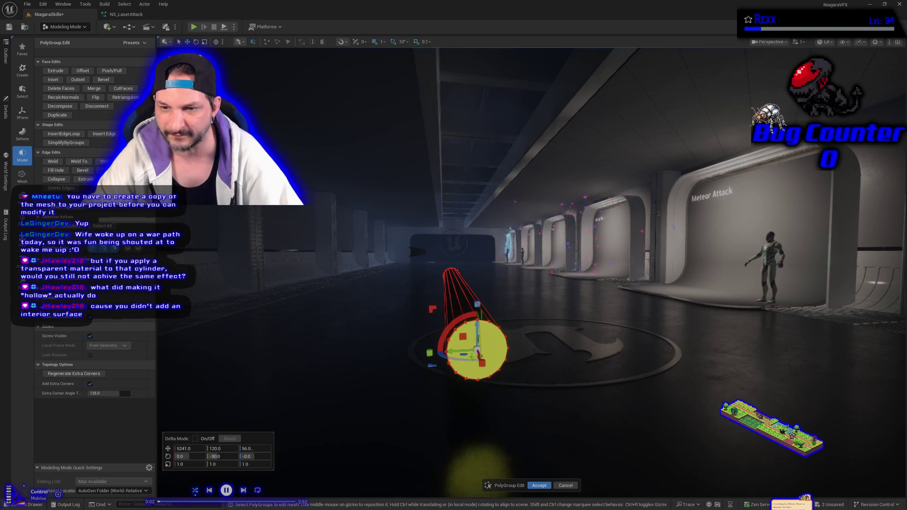
pyautogui.click(483, 423)
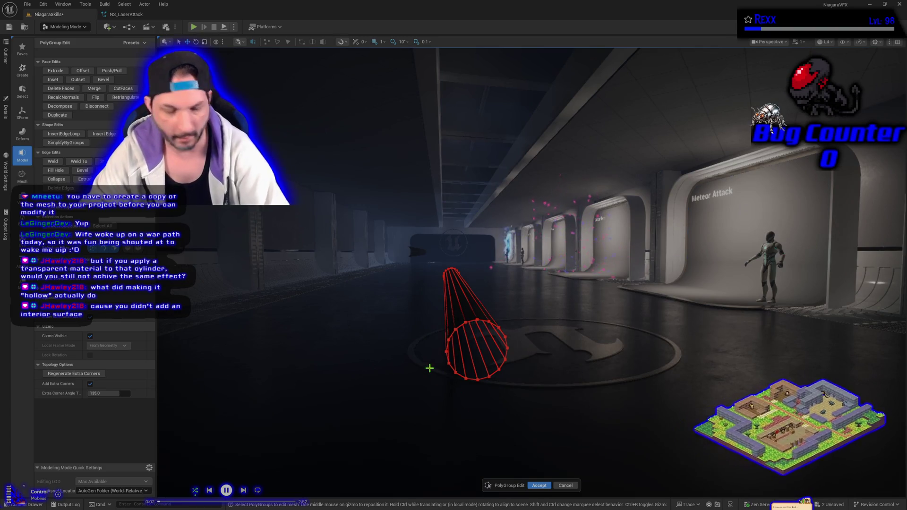
pyautogui.moveTo(429, 369)
pyautogui.mouseDown()
pyautogui.moveTo(373, 342)
pyautogui.moveTo(430, 367)
pyautogui.mouseUp()
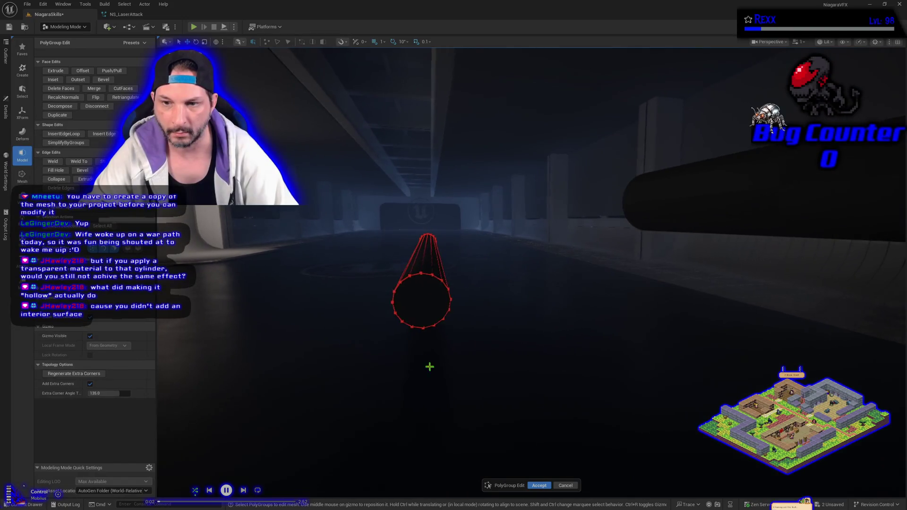
pyautogui.click(416, 291)
pyautogui.press('Delete')
pyautogui.moveTo(458, 394)
pyautogui.mouseDown()
pyautogui.moveTo(510, 390)
pyautogui.moveTo(378, 353)
pyautogui.mouseUp()
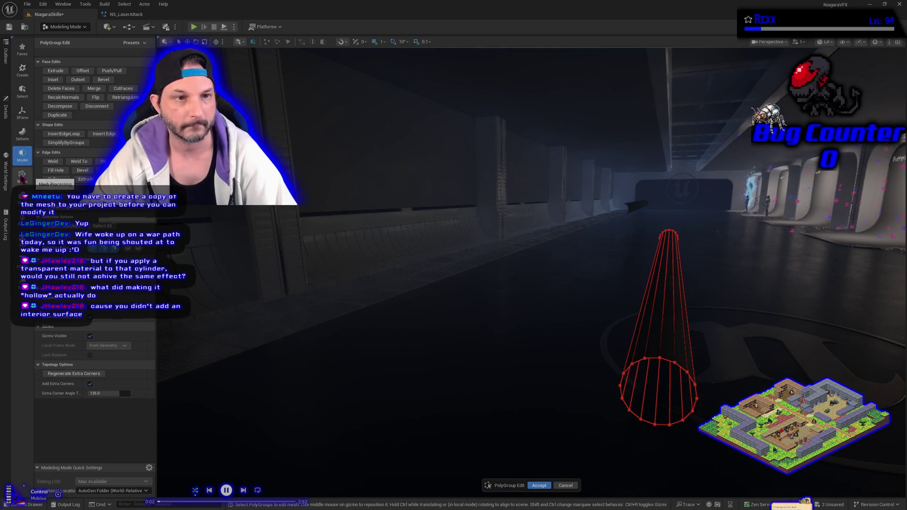
pyautogui.click(23, 90)
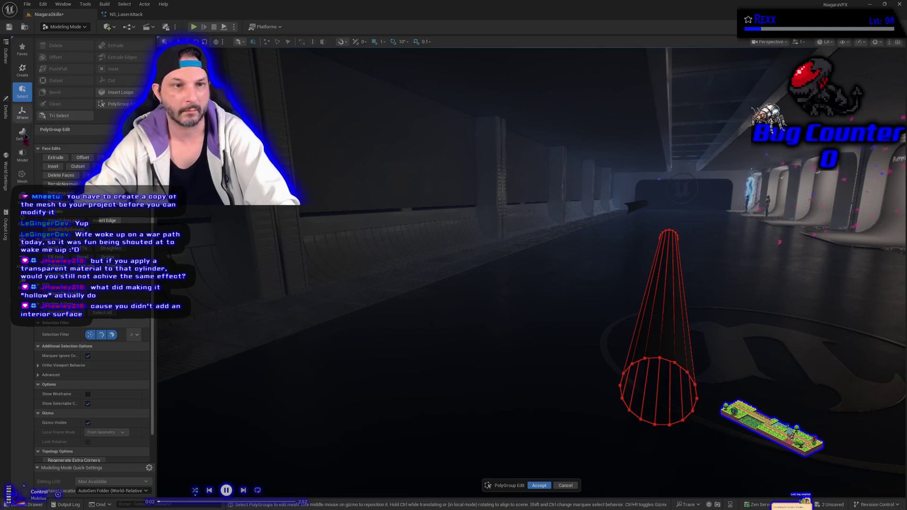
# Switch the editor mode from Modeling back to Selection.
pyautogui.click(82, 26)
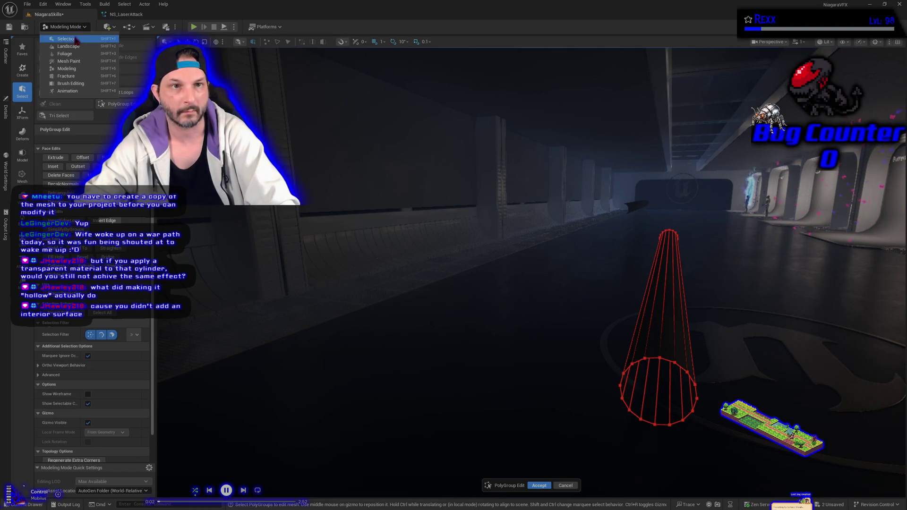
pyautogui.click(75, 39)
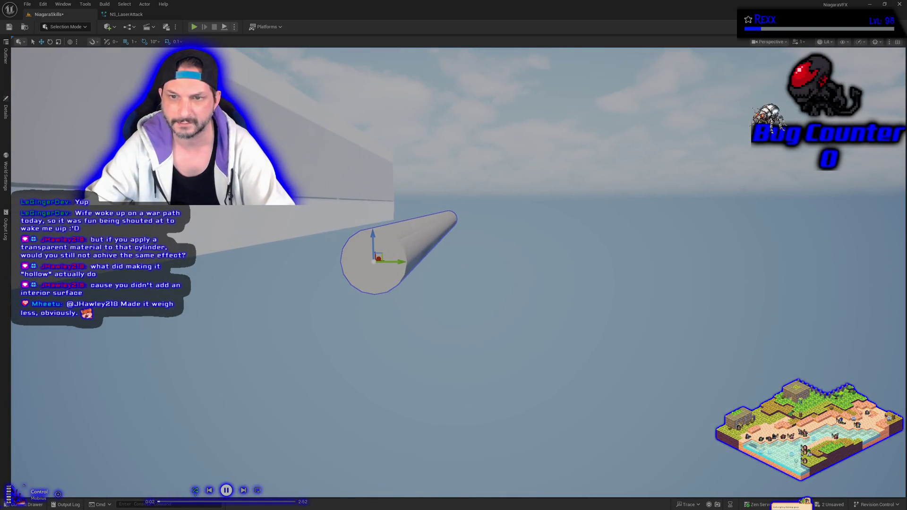
# Return to Modeling Mode and show the Model tool category.
pyautogui.click(64, 27)
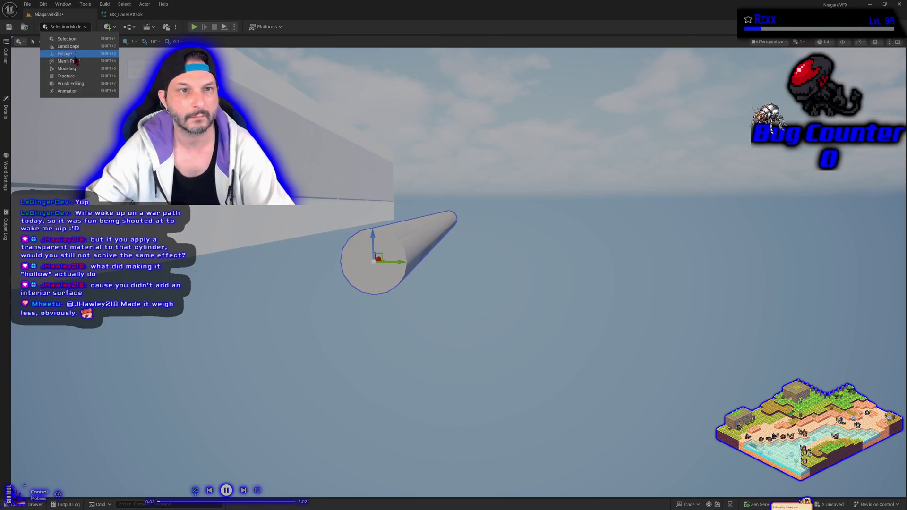
pyautogui.click(71, 72)
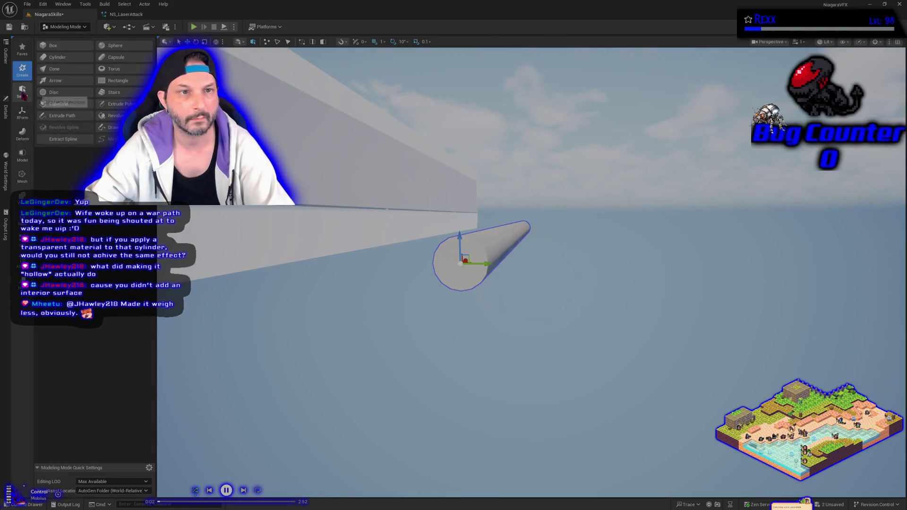
pyautogui.click(22, 176)
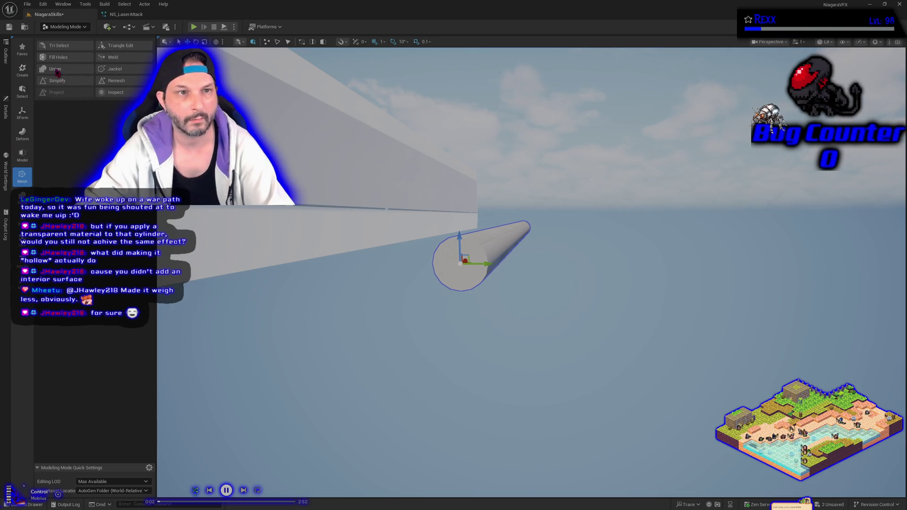
pyautogui.click(22, 156)
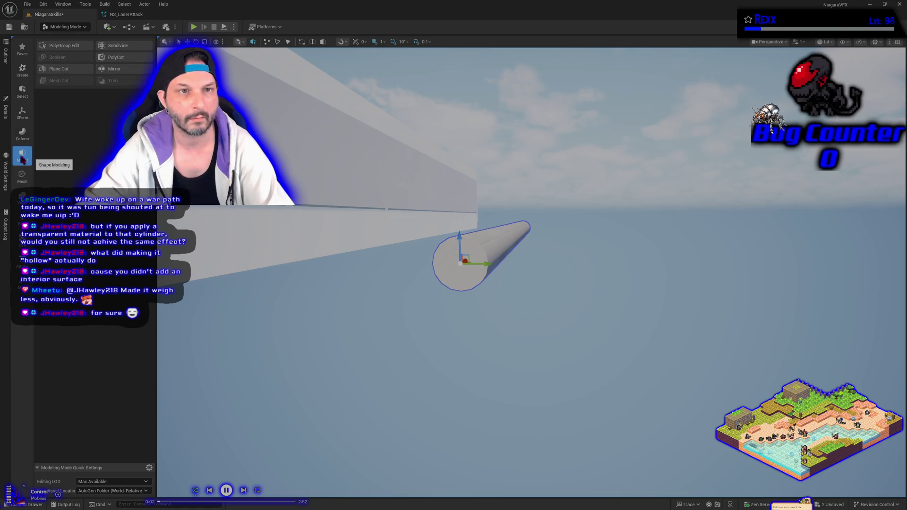
# Delete the cylinder's end cap with PolyGroup Edit and accept the changes.
pyautogui.click(65, 45)
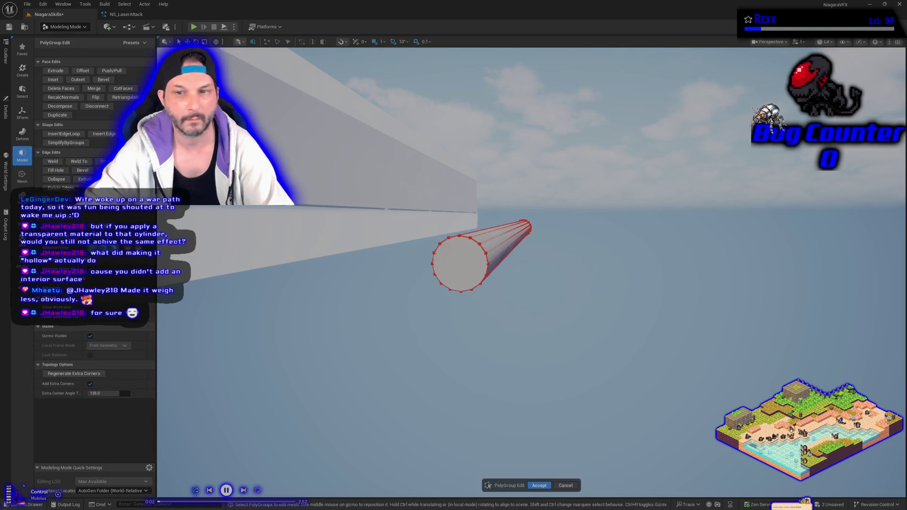
pyautogui.click(462, 277)
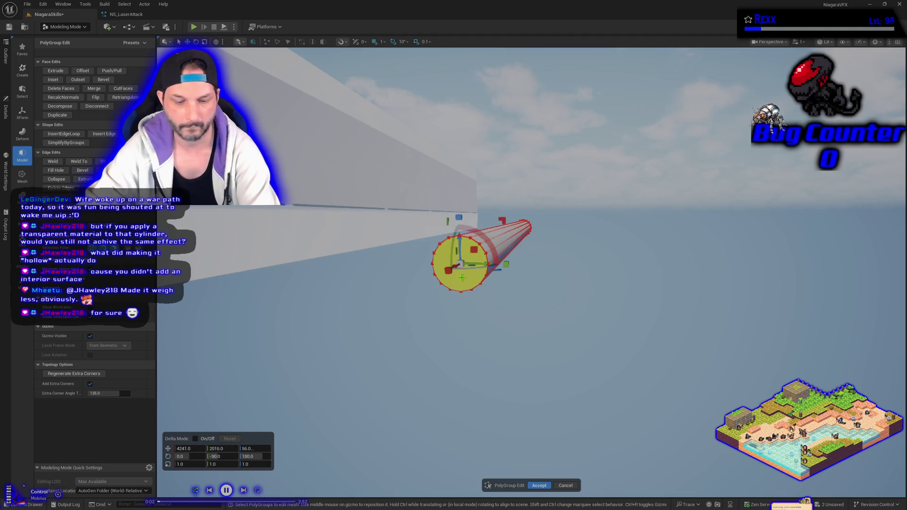
pyautogui.press('Delete')
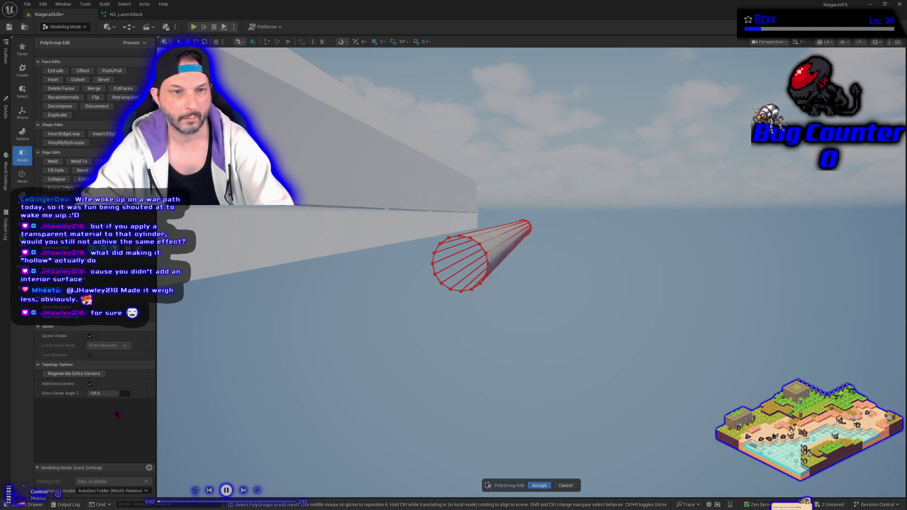
pyautogui.moveTo(425, 329); pyautogui.dragTo(359, 322)
pyautogui.click(358, 212)
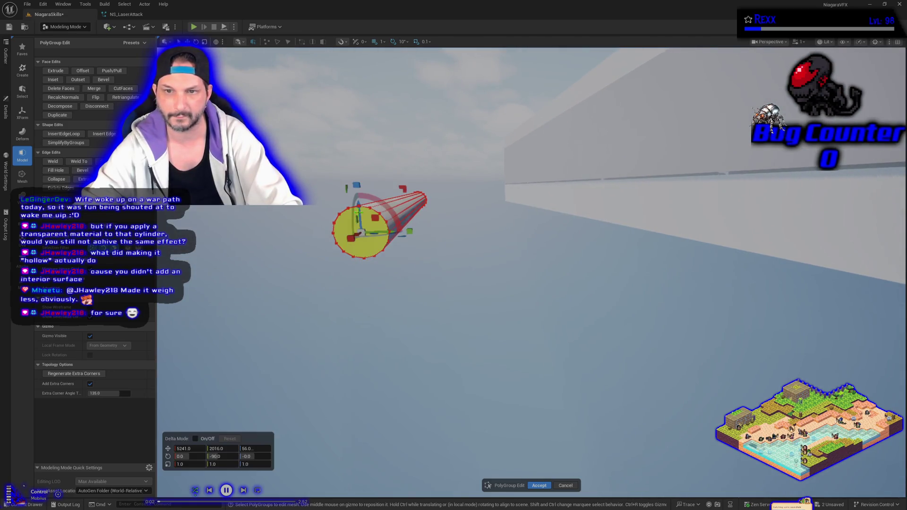
pyautogui.click(400, 328)
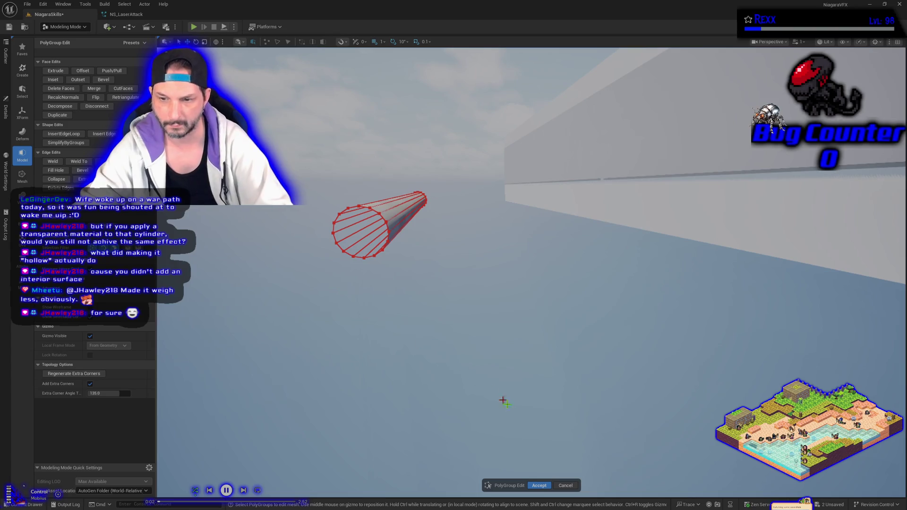
pyautogui.click(539, 486)
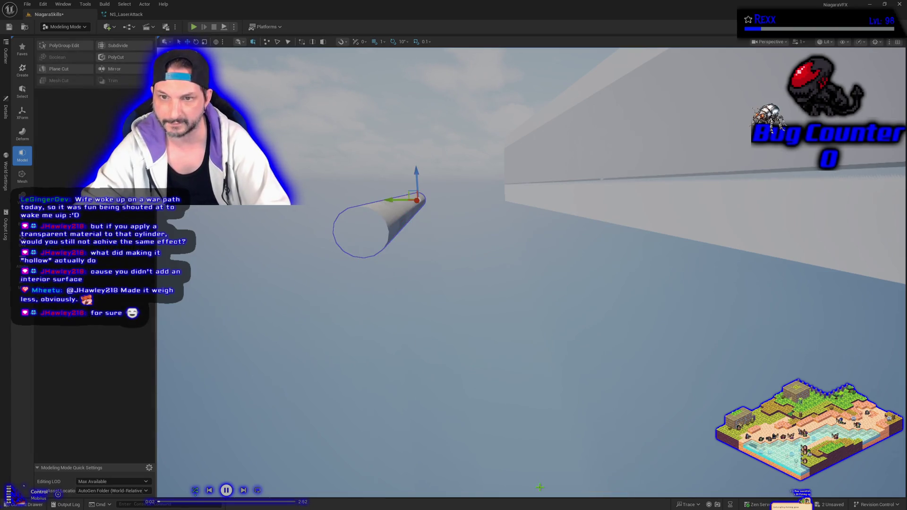
pyautogui.moveTo(425, 357)
pyautogui.mouseDown()
pyautogui.moveTo(470, 344)
pyautogui.moveTo(477, 331)
pyautogui.moveTo(472, 350)
pyautogui.moveTo(481, 364)
pyautogui.moveTo(515, 379)
pyautogui.moveTo(425, 357)
pyautogui.mouseUp()
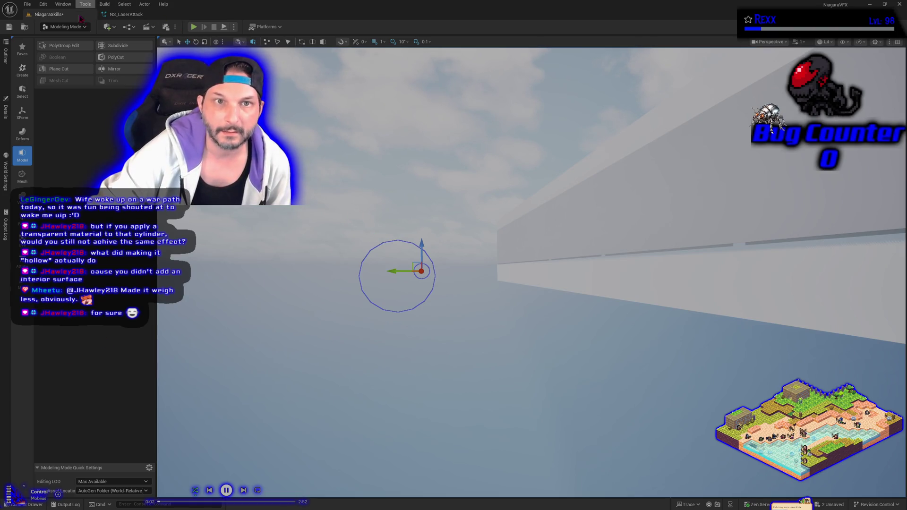
pyautogui.click(125, 15)
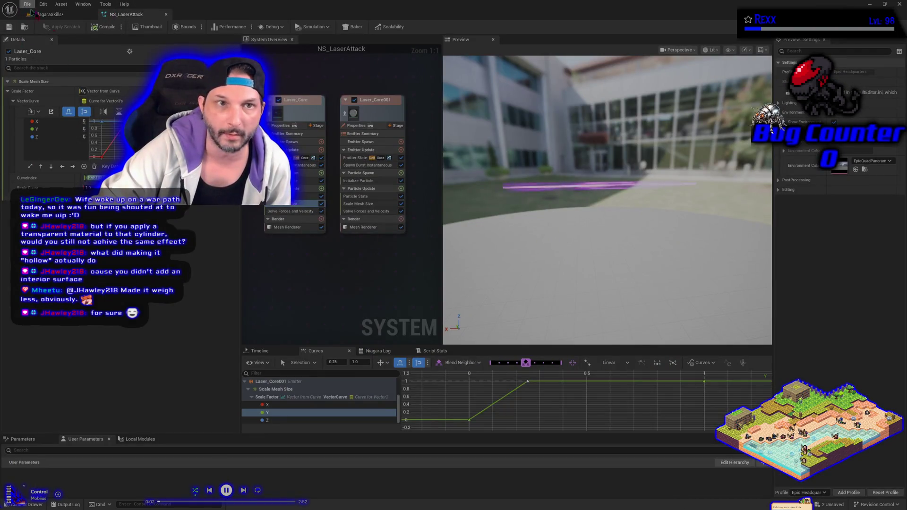
pyautogui.click(50, 15)
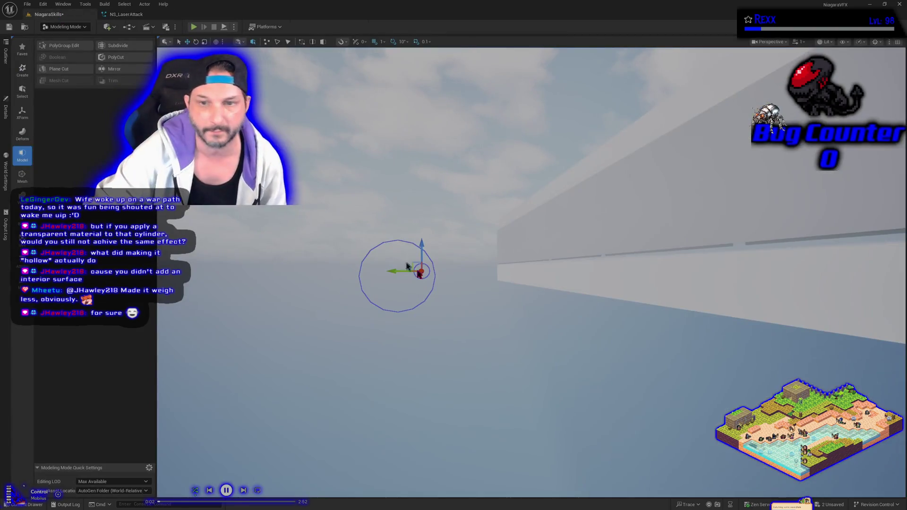
pyautogui.click(114, 14)
pyautogui.click(74, 18)
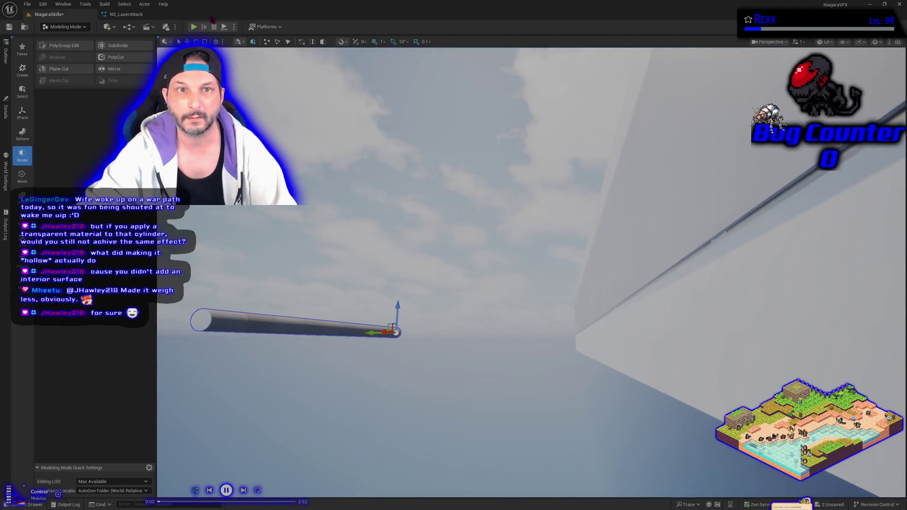
pyautogui.click(127, 14)
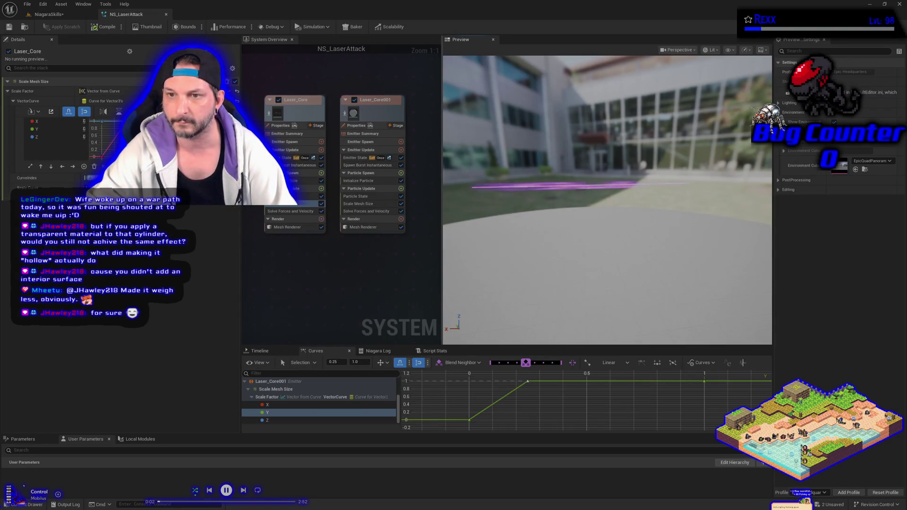
pyautogui.moveTo(542, 204); pyautogui.dragTo(573, 210)
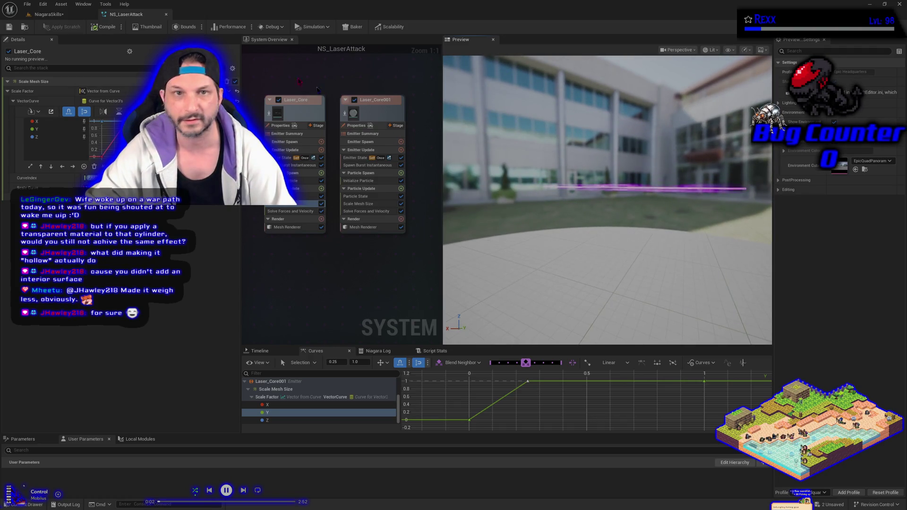
pyautogui.click(49, 14)
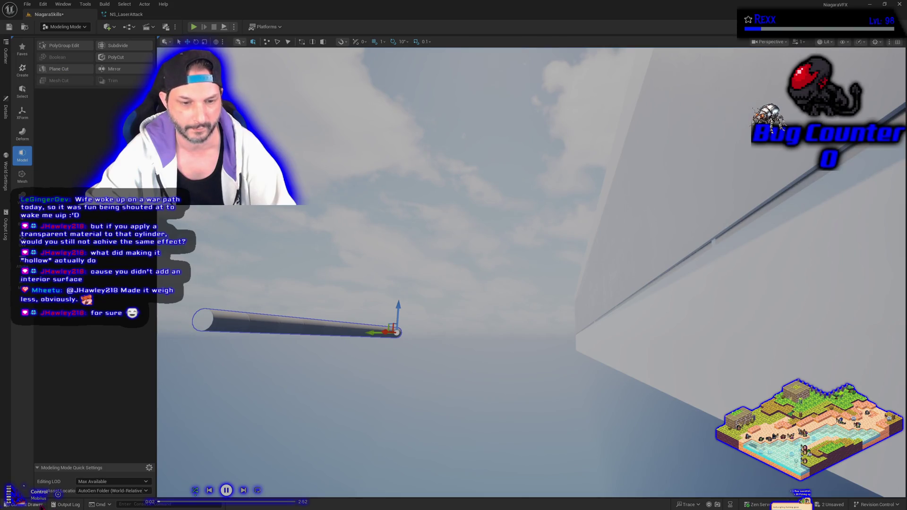
# Drag NS_LaserAttack from the LaserAttack folder in the Content Drawer into the viewport.
pyautogui.click(35, 504)
pyautogui.click(144, 439)
pyautogui.rightClick(146, 453)
pyautogui.press('Escape')
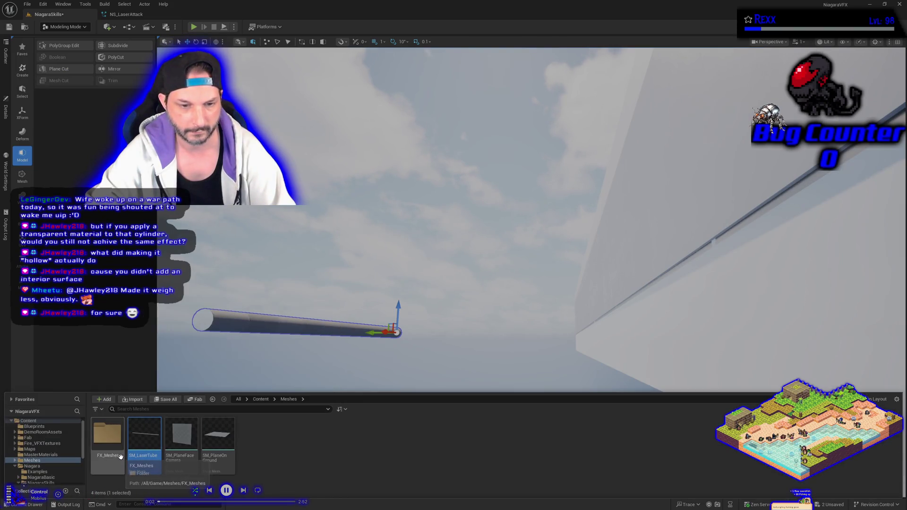
pyautogui.scroll(-2, 47, 458)
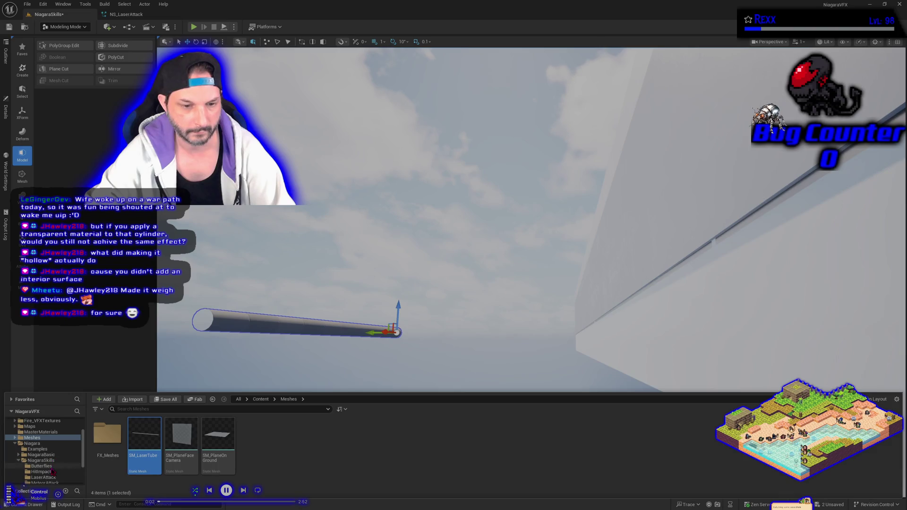
pyautogui.click(44, 476)
pyautogui.rightClick(183, 456)
pyautogui.moveTo(183, 456); pyautogui.dragTo(482, 246)
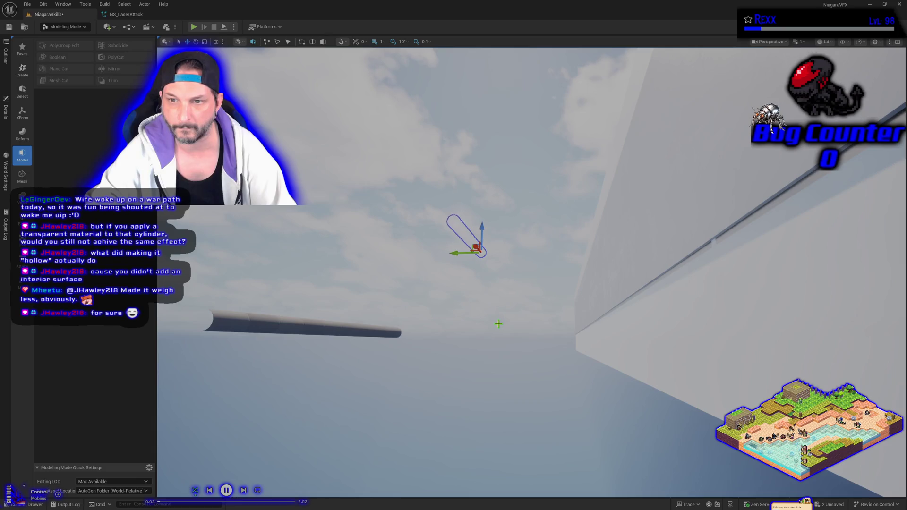
# Focus the view on the placed laser effect and return to plain selection mode.
pyautogui.press('f')
pyautogui.moveTo(498, 323); pyautogui.dragTo(498, 323)
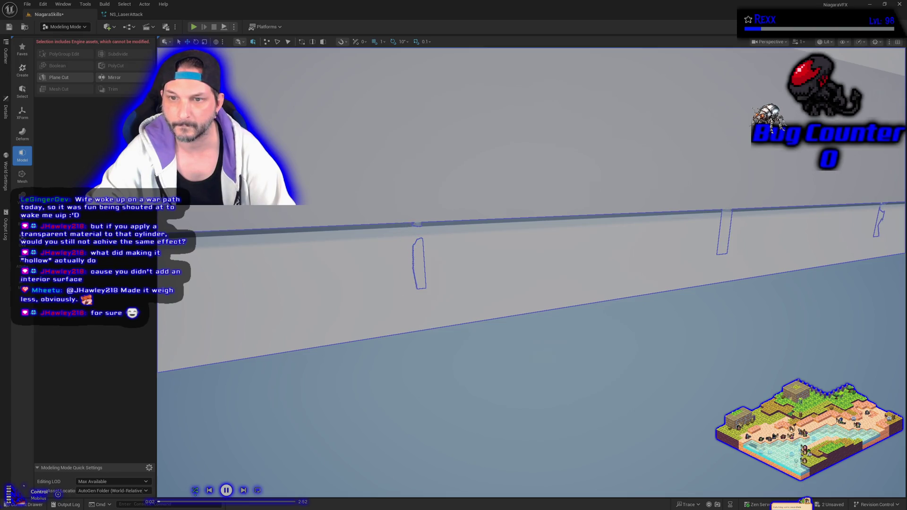
pyautogui.moveTo(577, 271); pyautogui.dragTo(578, 271)
pyautogui.click(50, 27)
pyautogui.click(66, 36)
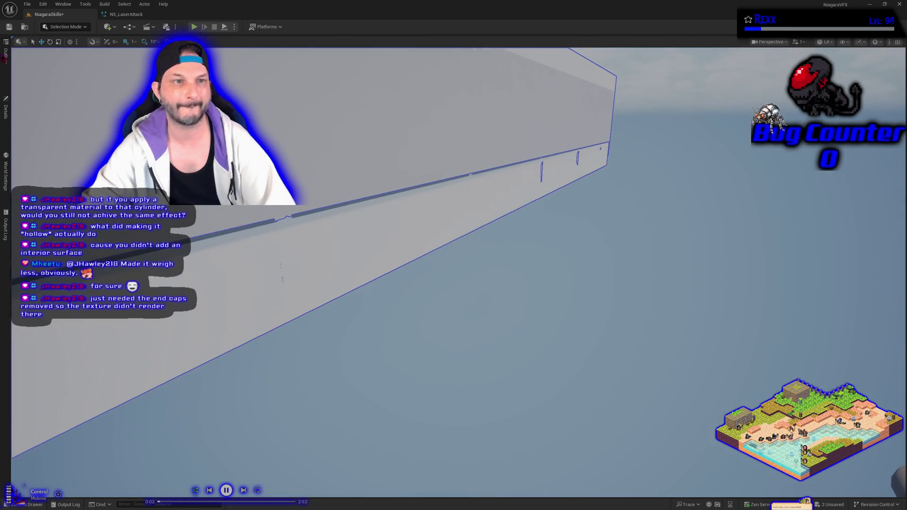
# Select the laser actor in the Outliner and slide it along Y to the Laser Attack display.
pyautogui.click(5, 54)
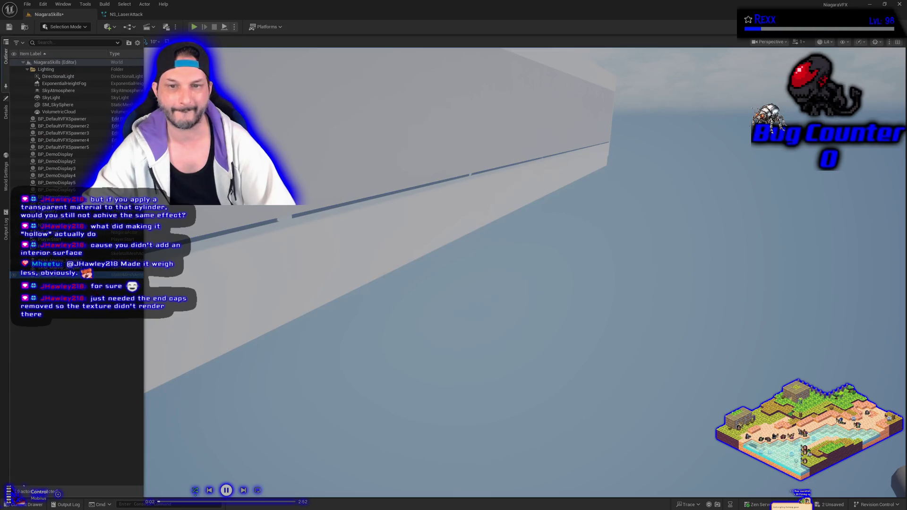
pyautogui.rightClick(311, 330)
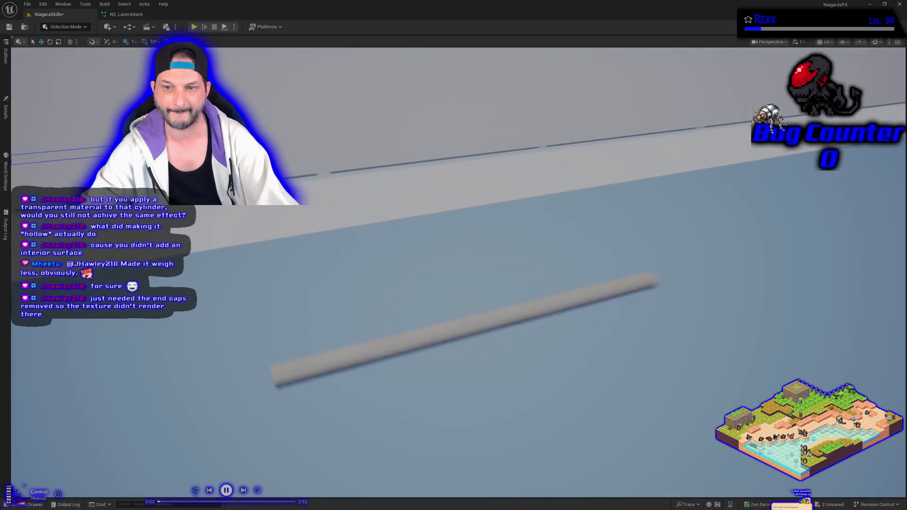
pyautogui.press('d')
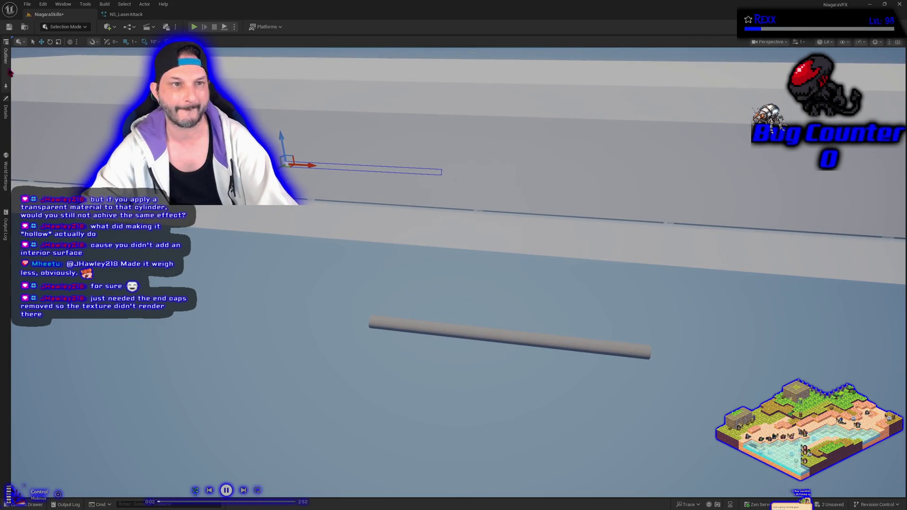
pyautogui.click(6, 59)
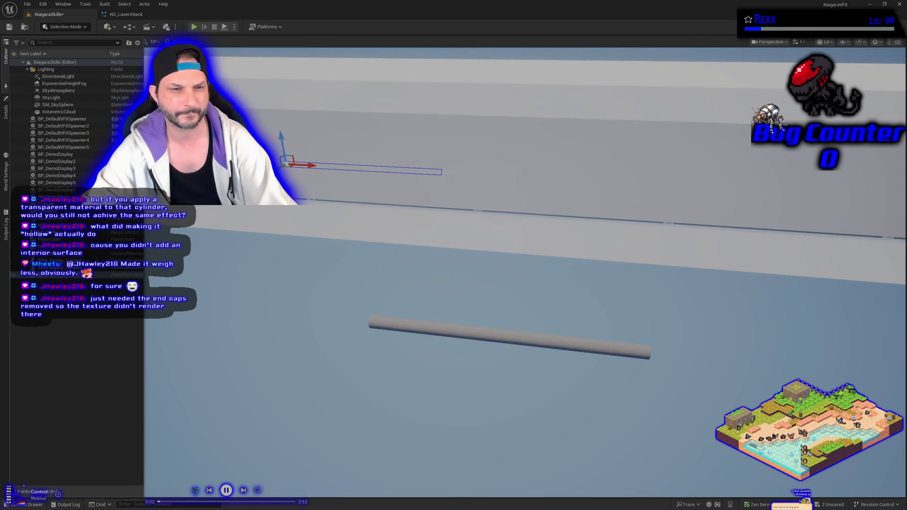
pyautogui.click(57, 226)
pyautogui.moveTo(472, 283)
pyautogui.mouseDown()
pyautogui.moveTo(425, 331)
pyautogui.moveTo(453, 302)
pyautogui.moveTo(505, 303)
pyautogui.mouseUp()
pyautogui.moveTo(427, 303); pyautogui.dragTo(459, 296)
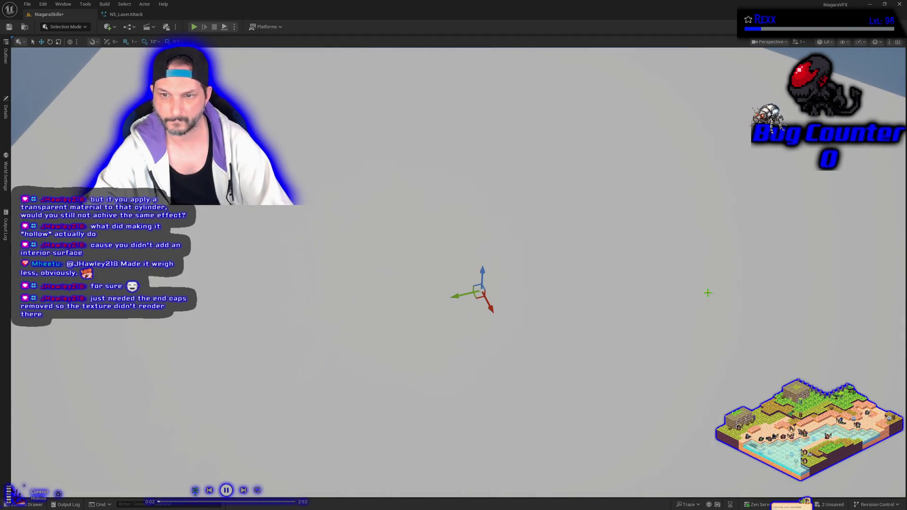
pyautogui.press('f')
pyautogui.moveTo(565, 356)
pyautogui.mouseDown()
pyautogui.moveTo(565, 302)
pyautogui.moveTo(552, 276)
pyautogui.moveTo(565, 355)
pyautogui.mouseUp()
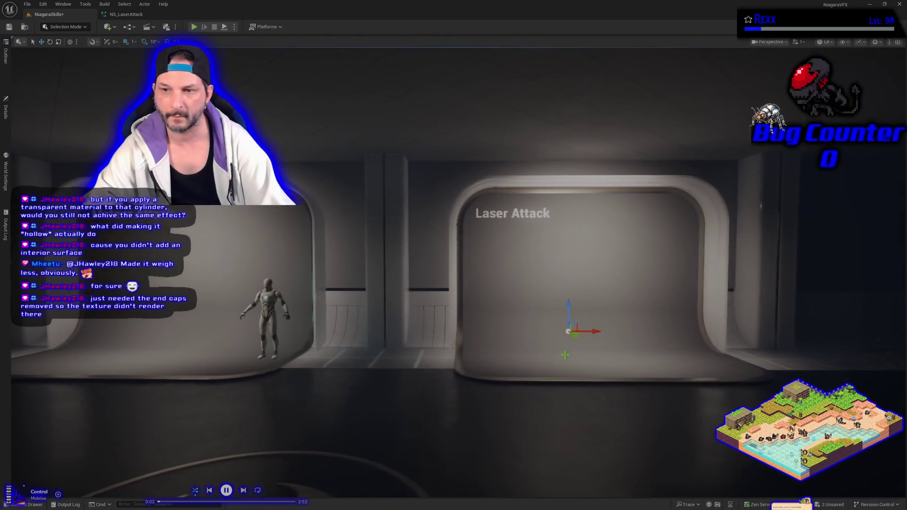
# In NS_LaserAttack, set Laser_Core's Emitter State Loop Behavior to Infinite.
pyautogui.click(110, 15)
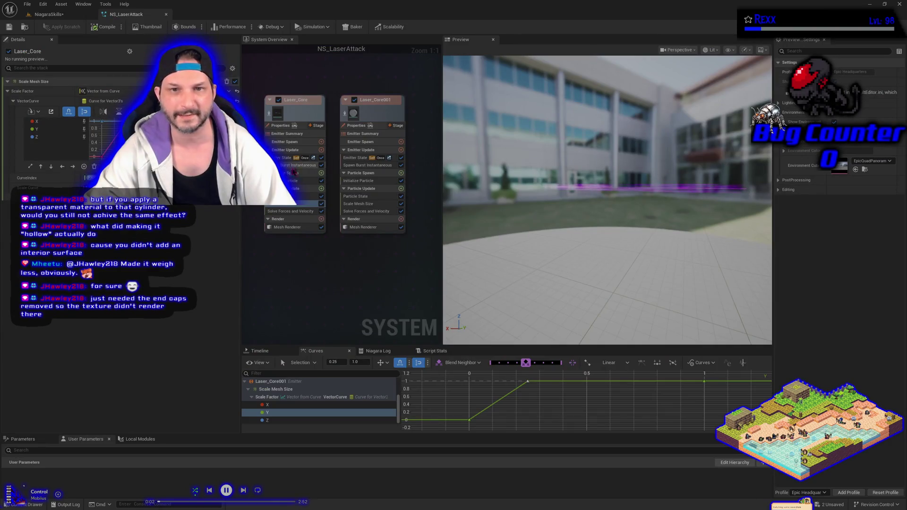
pyautogui.click(291, 151)
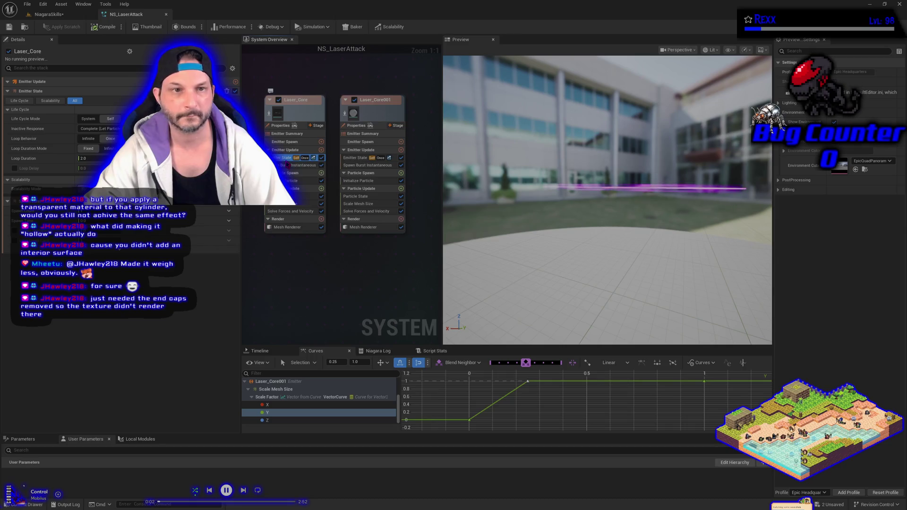
pyautogui.scroll(-1, 94, 142)
pyautogui.click(88, 129)
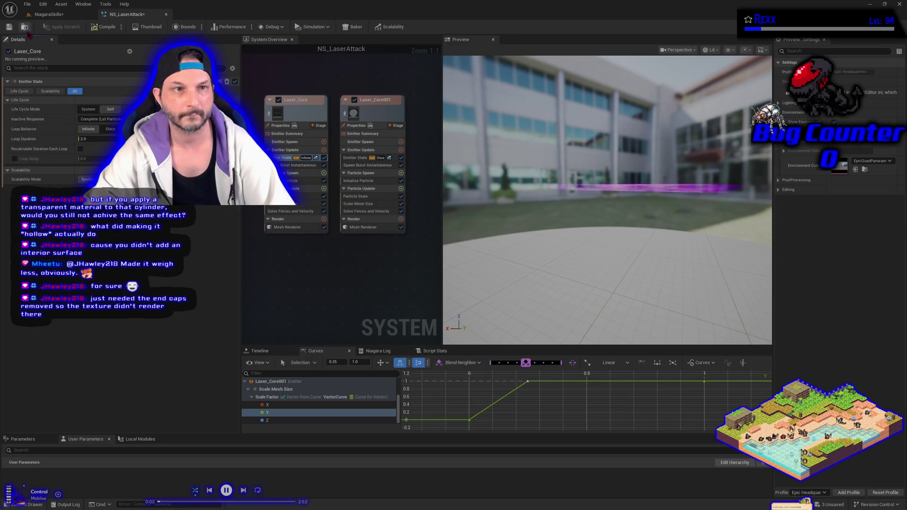
# Fly the level camera around the looping purple laser beam to inspect it.
pyautogui.click(48, 14)
pyautogui.press('w')
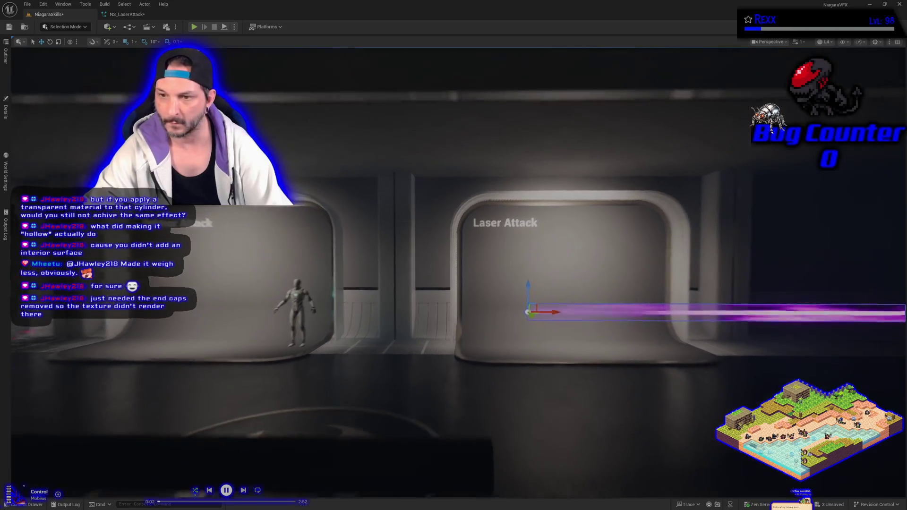
pyautogui.press('s')
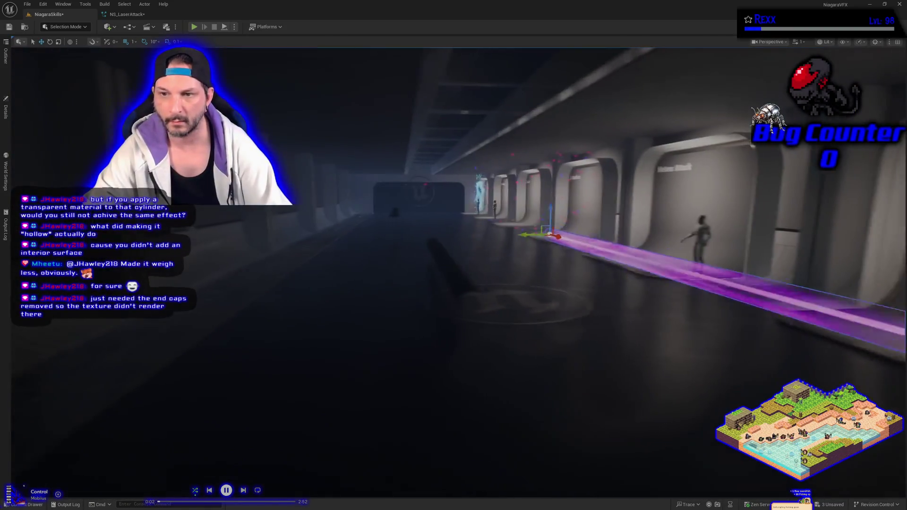
pyautogui.press('d')
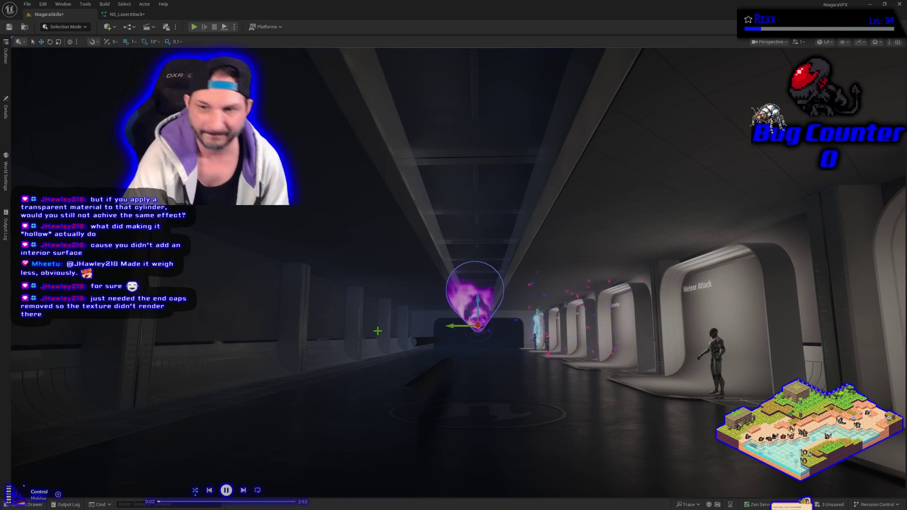
pyautogui.moveTo(378, 331); pyautogui.dragTo(314, 325)
pyautogui.click(127, 14)
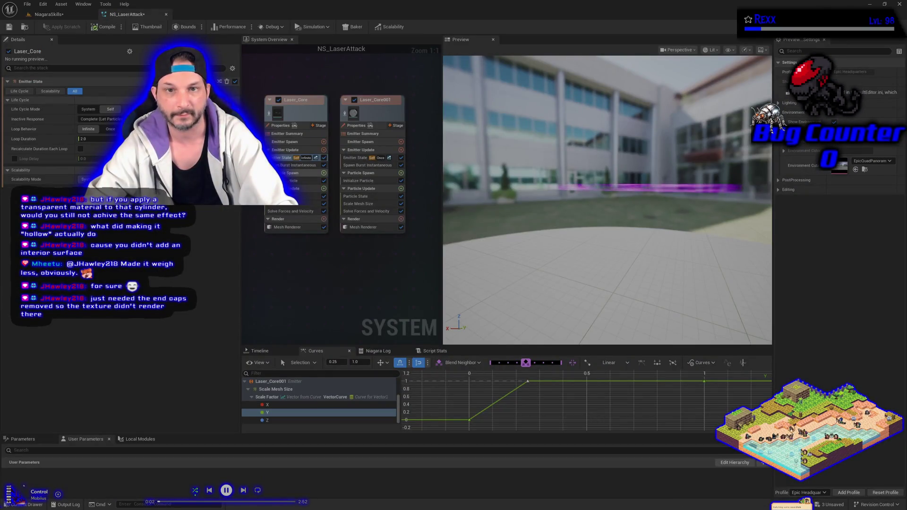
# Set Laser_Core's Loop Behavior back to Once and save NS_LaserAttack.
pyautogui.click(108, 129)
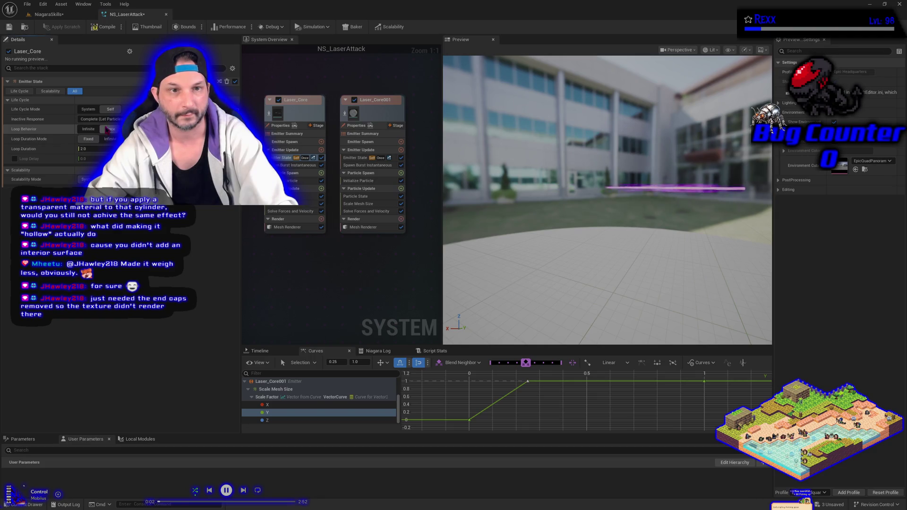
pyautogui.click(9, 27)
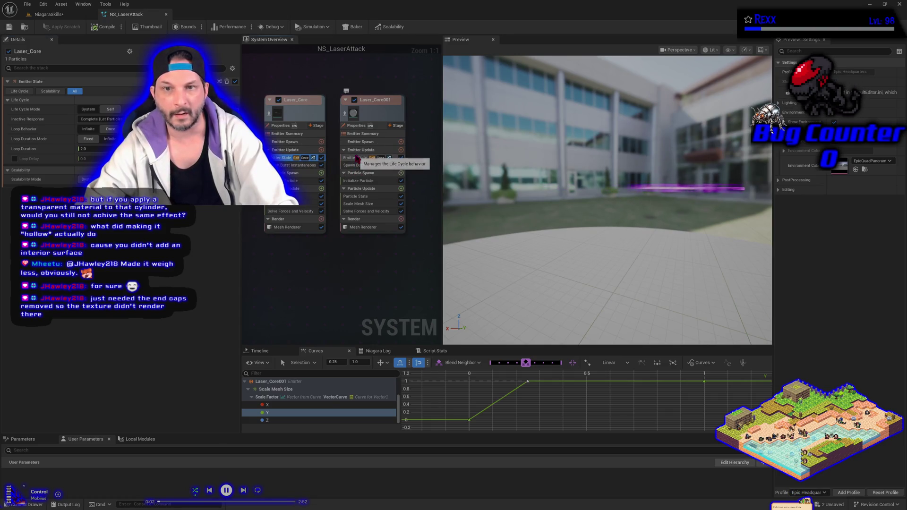
pyautogui.click(356, 158)
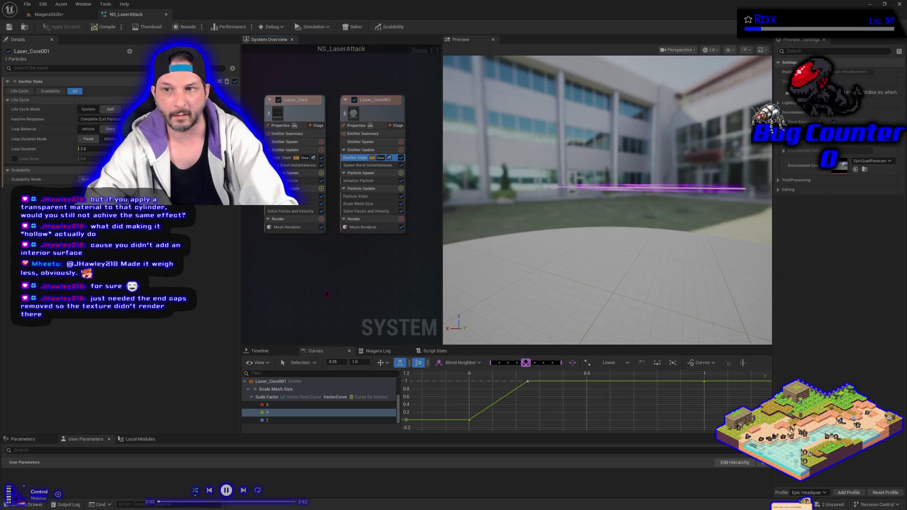
pyautogui.click(56, 17)
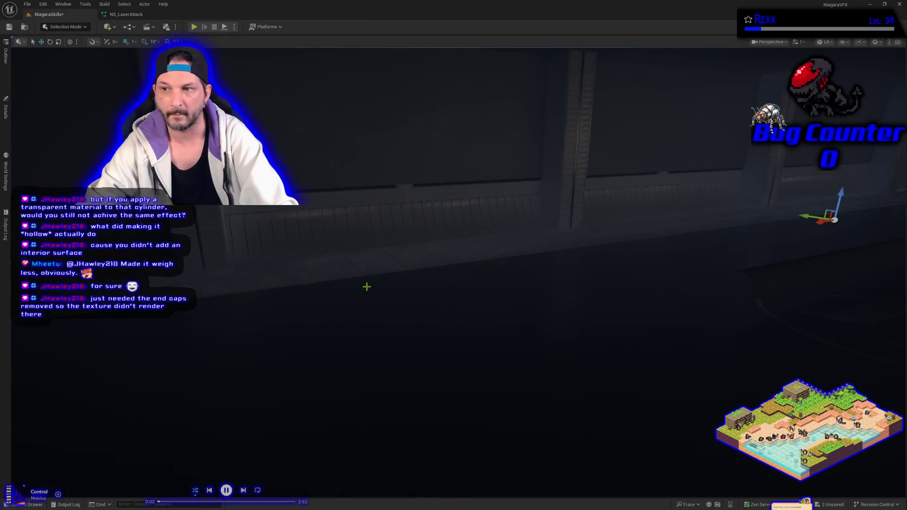
# Frame the laser effect actor and raise it slightly along its Z axis.
pyautogui.press('f')
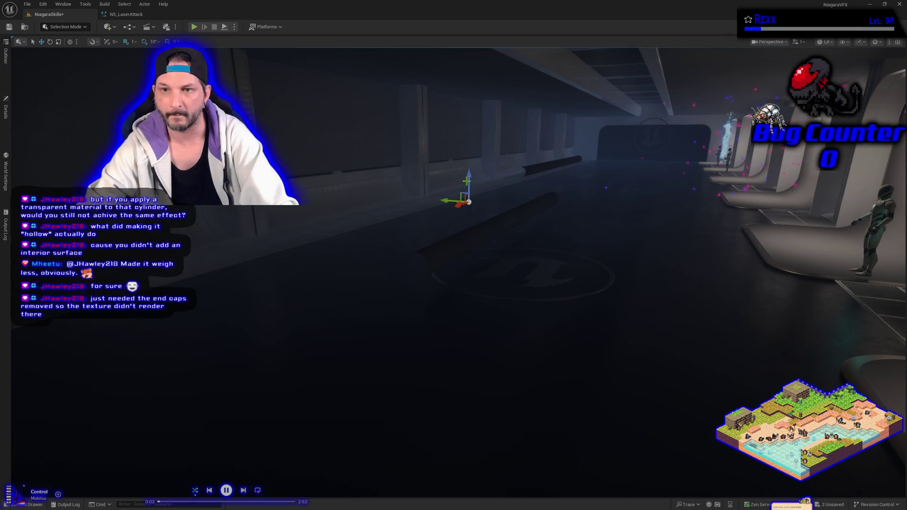
pyautogui.moveTo(469, 179); pyautogui.dragTo(471, 153)
pyautogui.press('Escape')
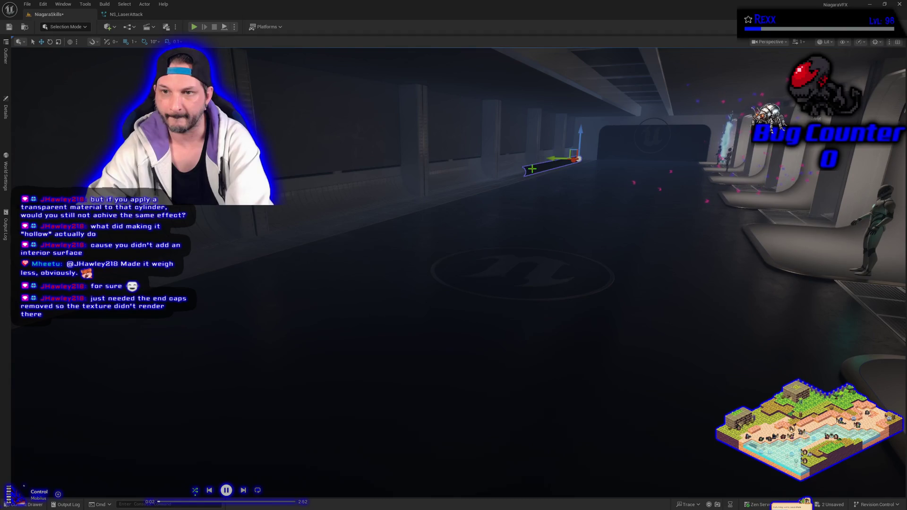
# Delete the grey cylinder from the level and fly back to the Laser Attack display.
pyautogui.moveTo(488, 234)
pyautogui.mouseDown()
pyautogui.moveTo(468, 227)
pyautogui.moveTo(422, 248)
pyautogui.mouseUp()
pyautogui.click(421, 248)
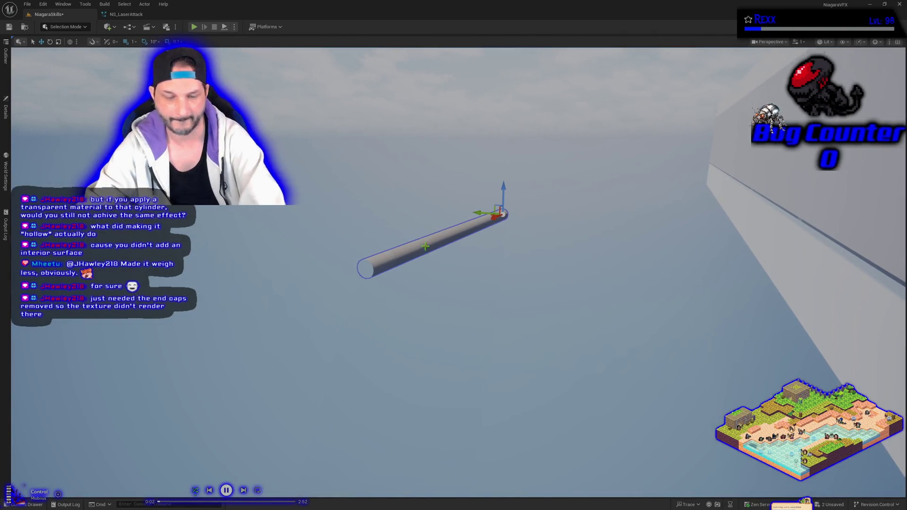
pyautogui.press('Delete')
pyautogui.moveTo(324, 194)
pyautogui.mouseDown()
pyautogui.moveTo(302, 203)
pyautogui.moveTo(311, 185)
pyautogui.mouseUp()
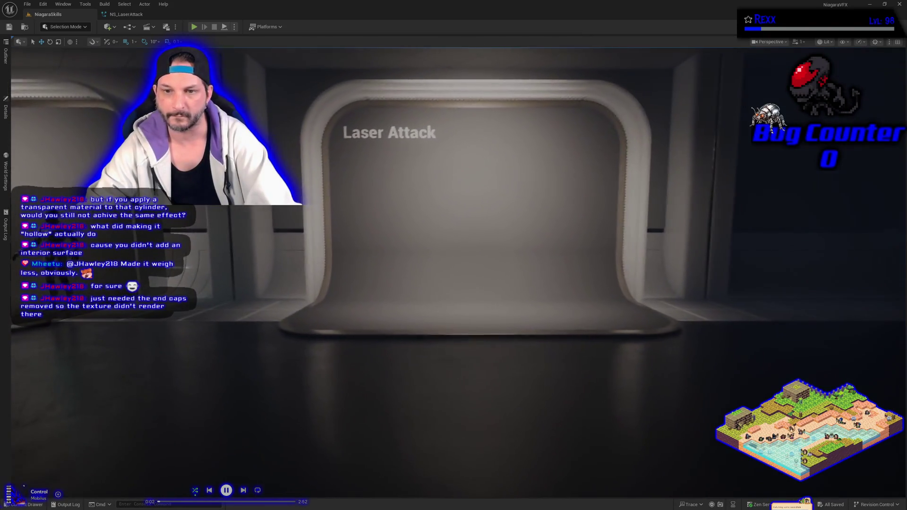
pyautogui.scroll(-3, 286, 287)
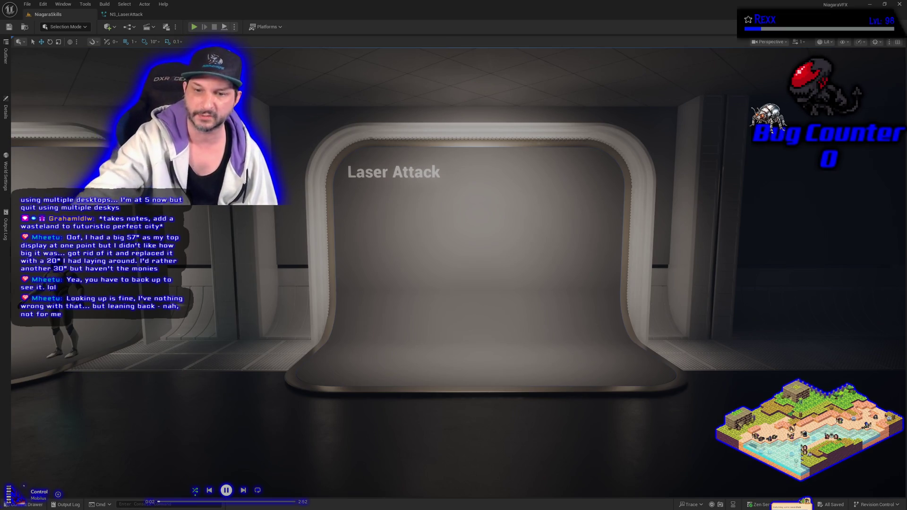
# Restore the maximized level editor to a smaller window by dragging its title bar.
pyautogui.moveTo(293, 5)
pyautogui.mouseDown()
pyautogui.moveTo(360, 113)
pyautogui.moveTo(361, 161)
pyautogui.mouseUp()
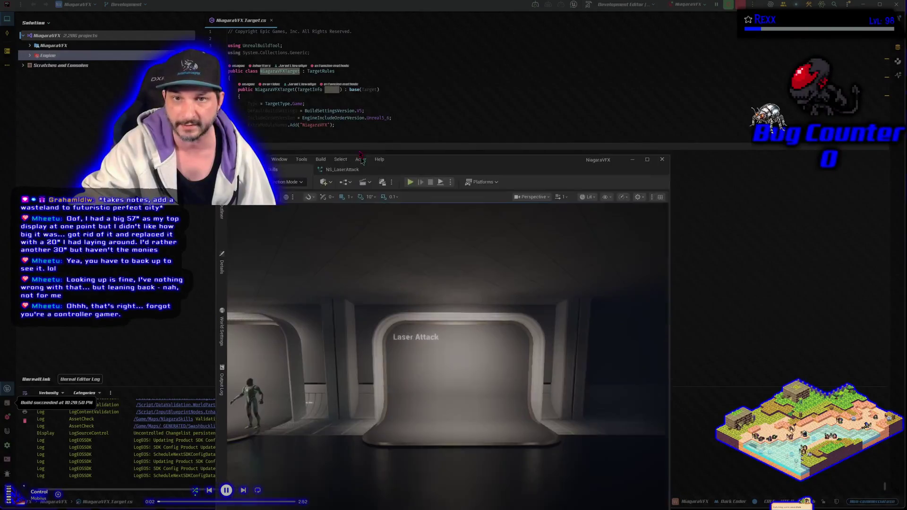
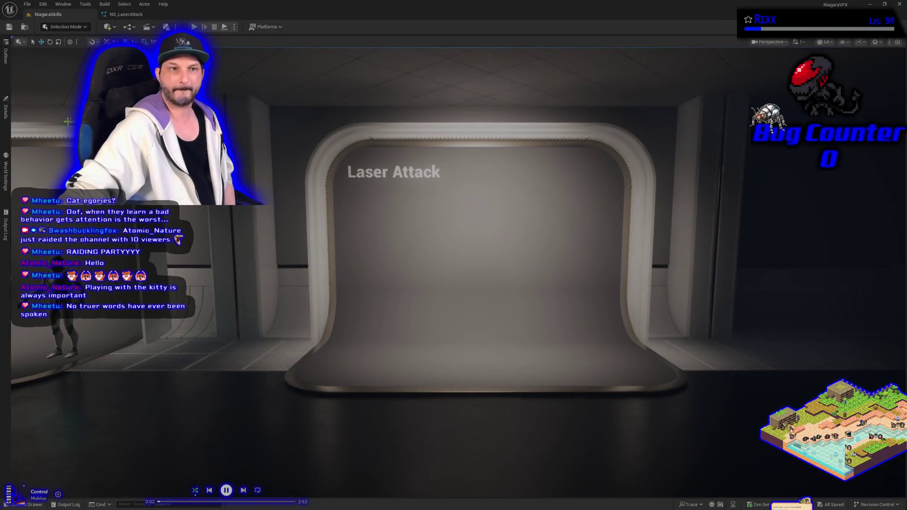
# Select BP_DefaultVFXSpawner5 in the Outliner, review its Details, then return to the NS_LaserAttack editor.
pyautogui.click(7, 118)
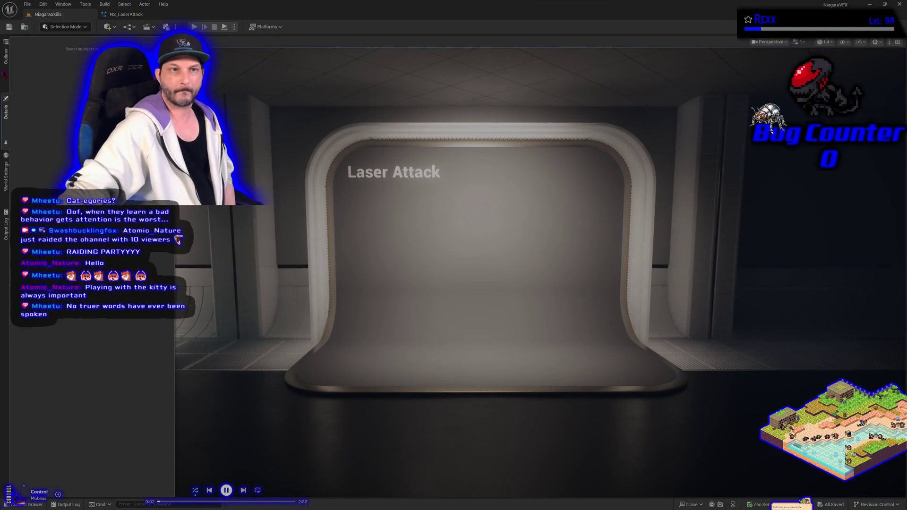
pyautogui.click(6, 56)
pyautogui.click(52, 147)
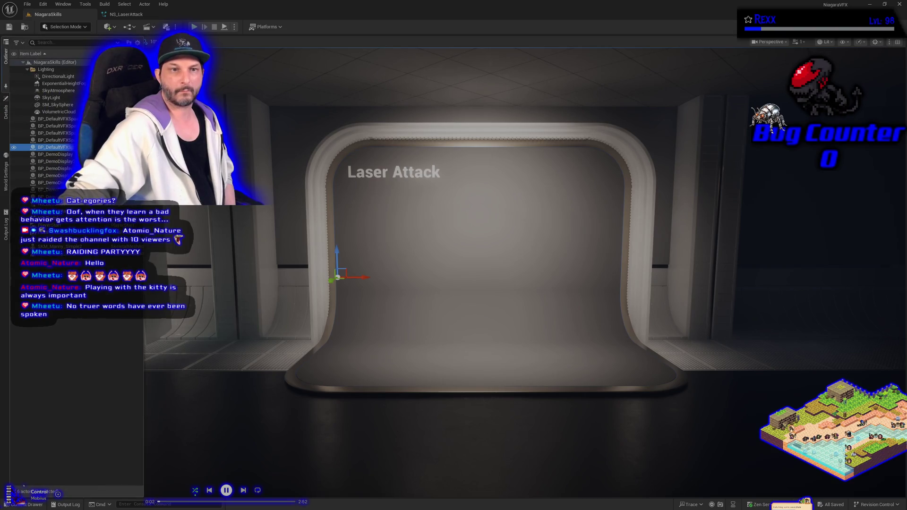
pyautogui.click(6, 113)
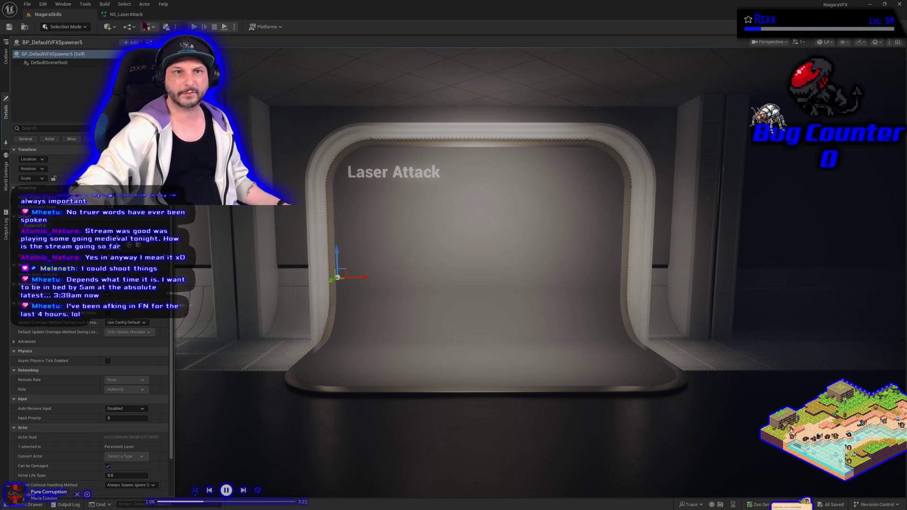
pyautogui.click(126, 14)
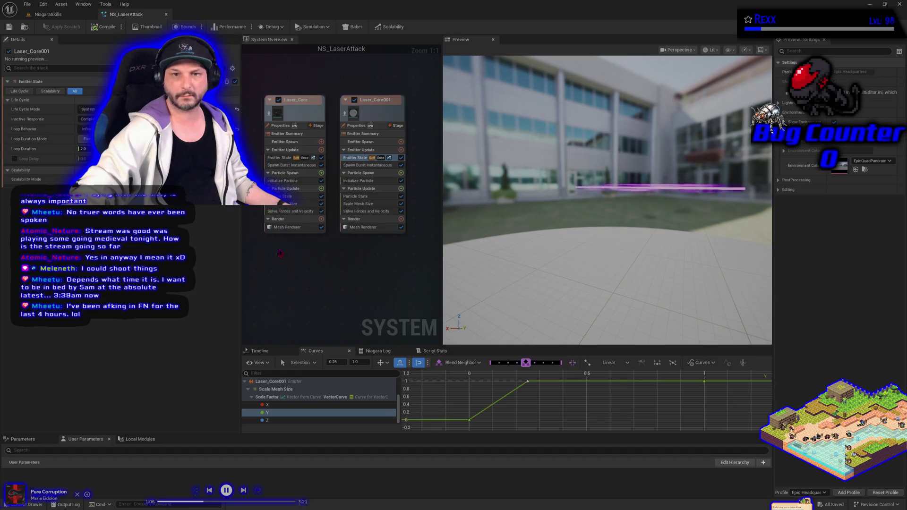
# Set the time-1.0 key of Laser_Core's Scale Mesh Size X curve to value 0.
pyautogui.click(289, 204)
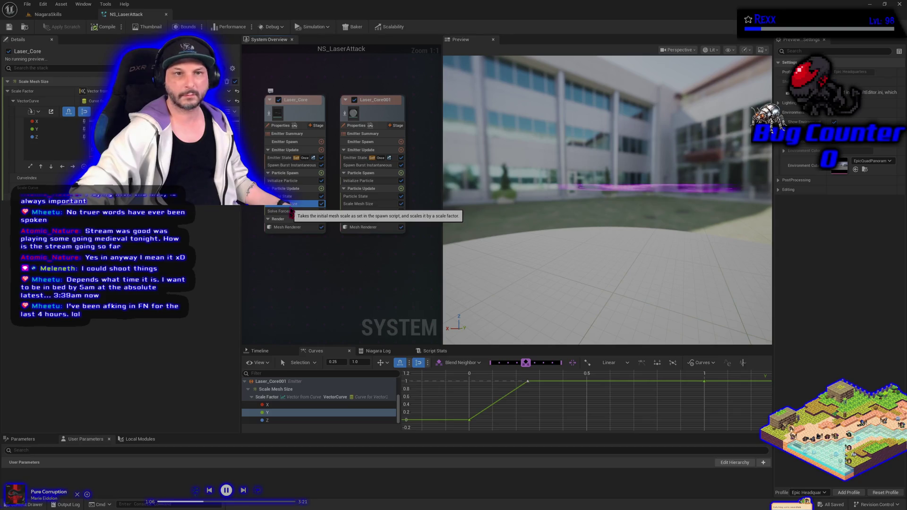
pyautogui.click(272, 404)
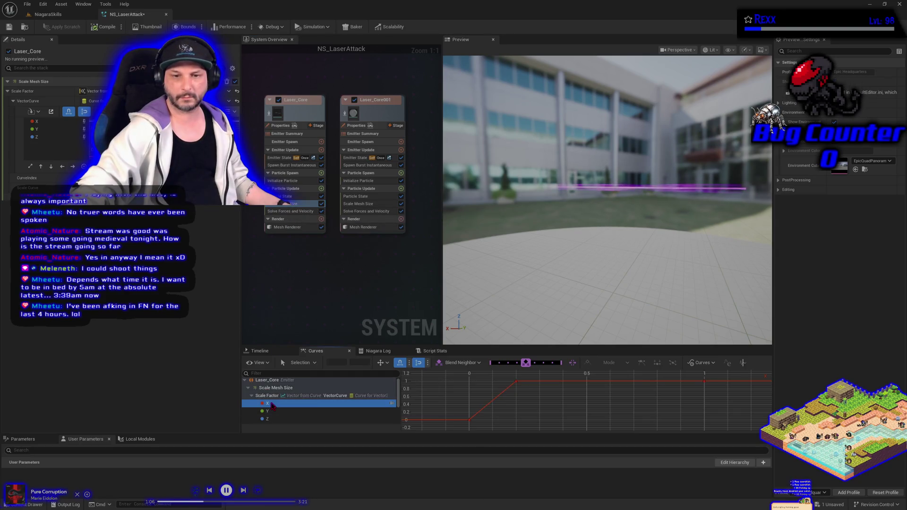
pyautogui.moveTo(706, 383)
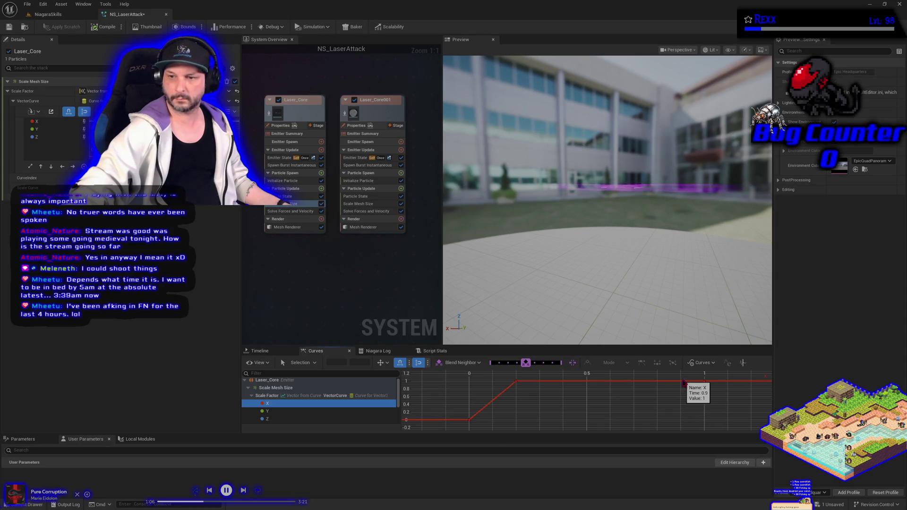
pyautogui.click(681, 382)
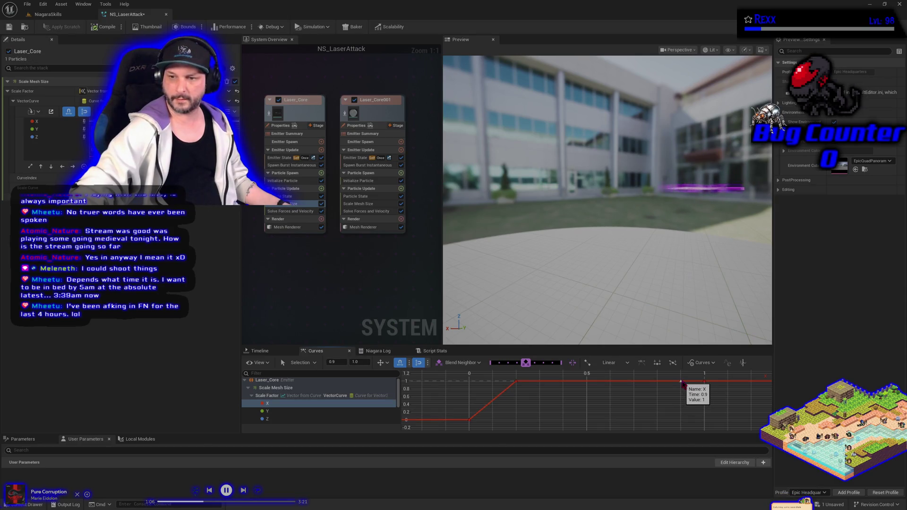
pyautogui.keyDown('shift'); pyautogui.click(703, 382); pyautogui.keyUp('shift')
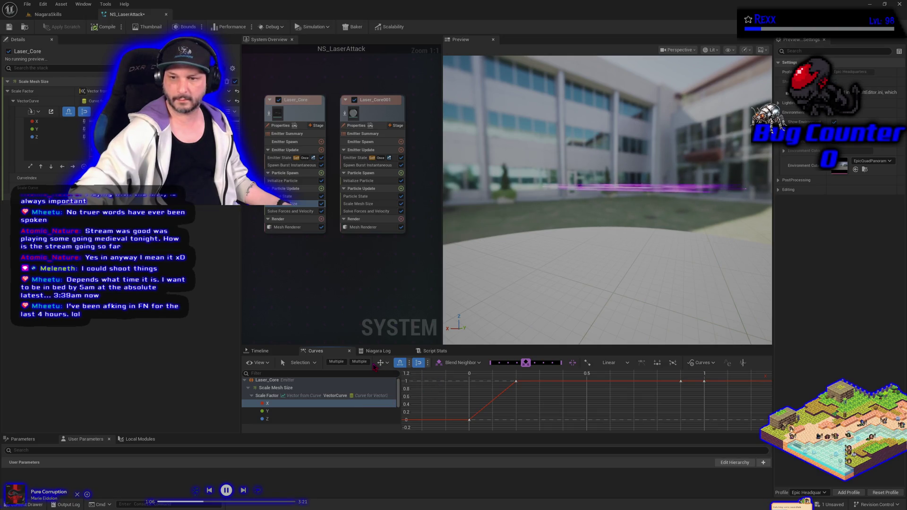
pyautogui.click(660, 400)
pyautogui.click(704, 381)
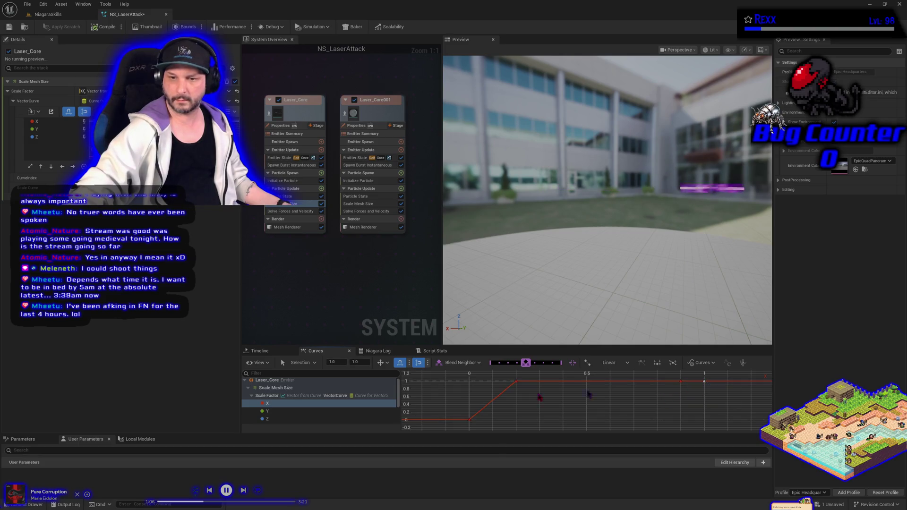
pyautogui.click(359, 361)
pyautogui.write('0')
pyautogui.press('Return')
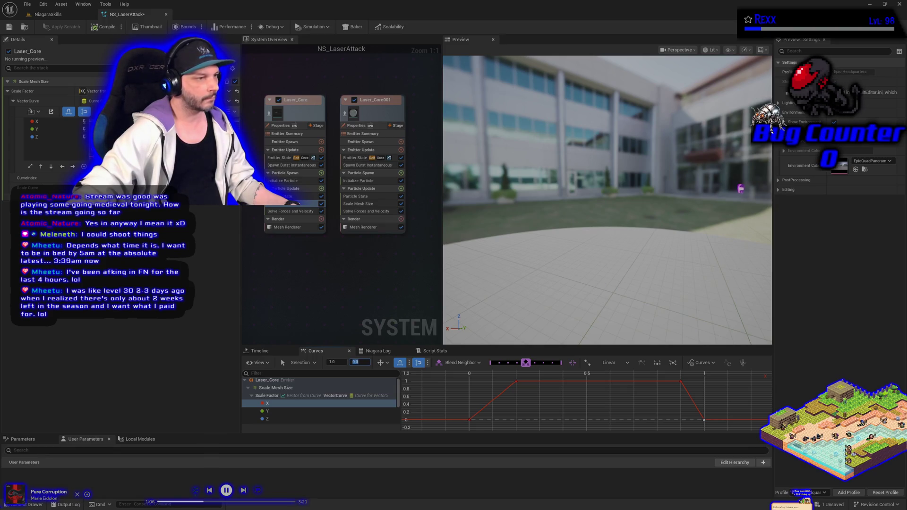
# Select Laser_Core's full-size scale key at time 0.9 and begin editing its Time field.
pyautogui.click(680, 381)
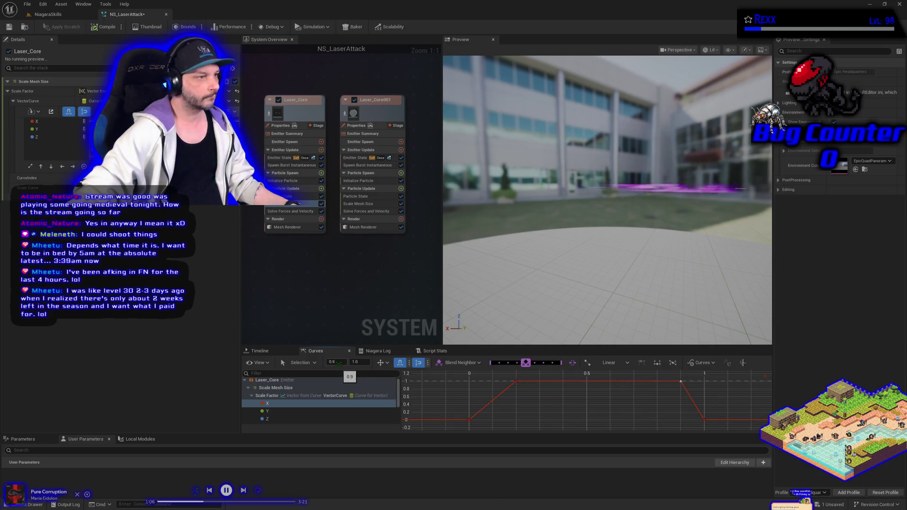
pyautogui.click(338, 364)
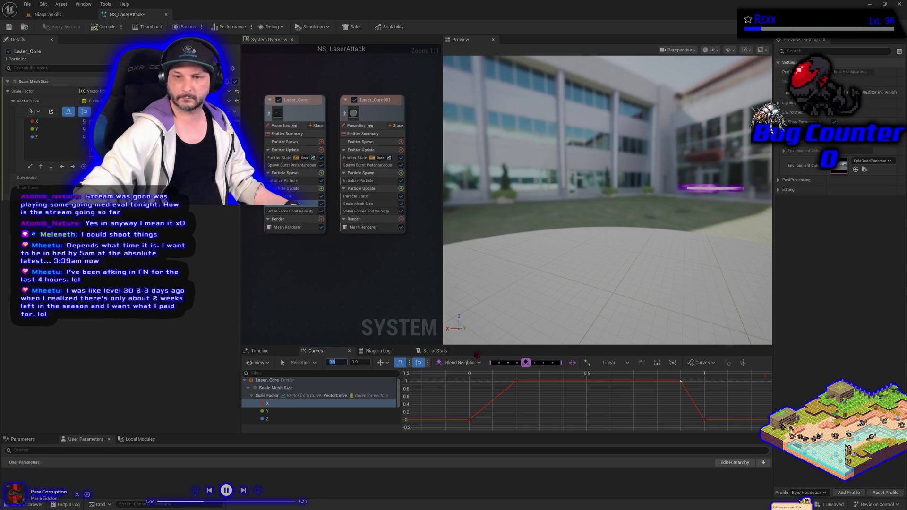
# Move the scale key to time 0.98, then view Laser_Core's Initialize Particle module.
pyautogui.write('0.98')
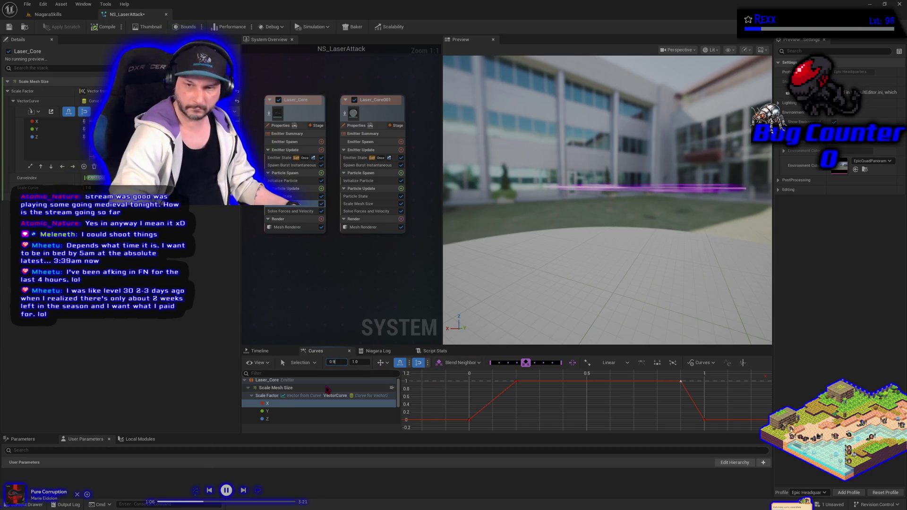
pyautogui.press('Return')
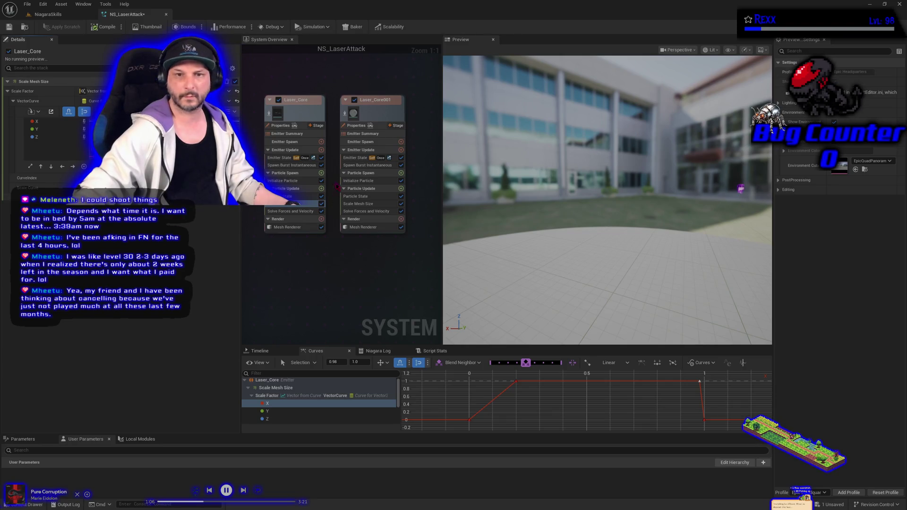
pyautogui.click(282, 180)
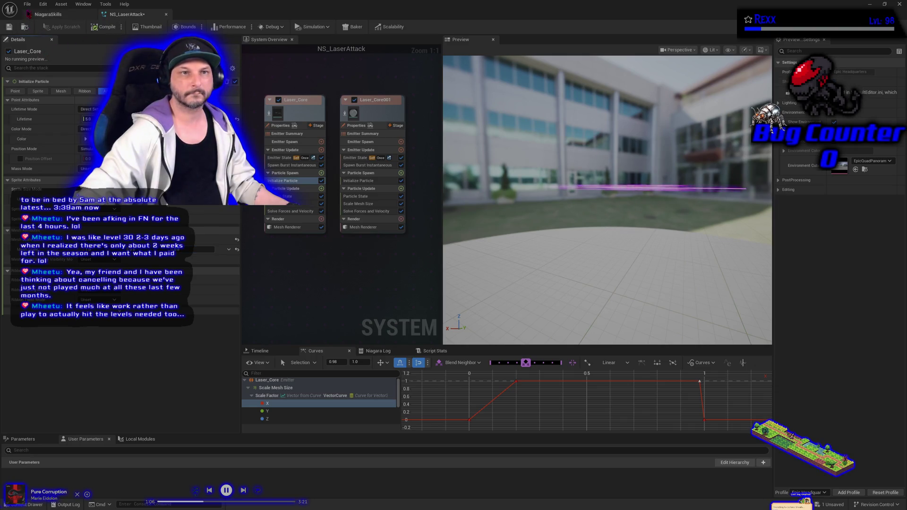
# Return to the NiagaraSkills level, check the spawner's Details, end play, and select the demo room.
pyautogui.click(47, 14)
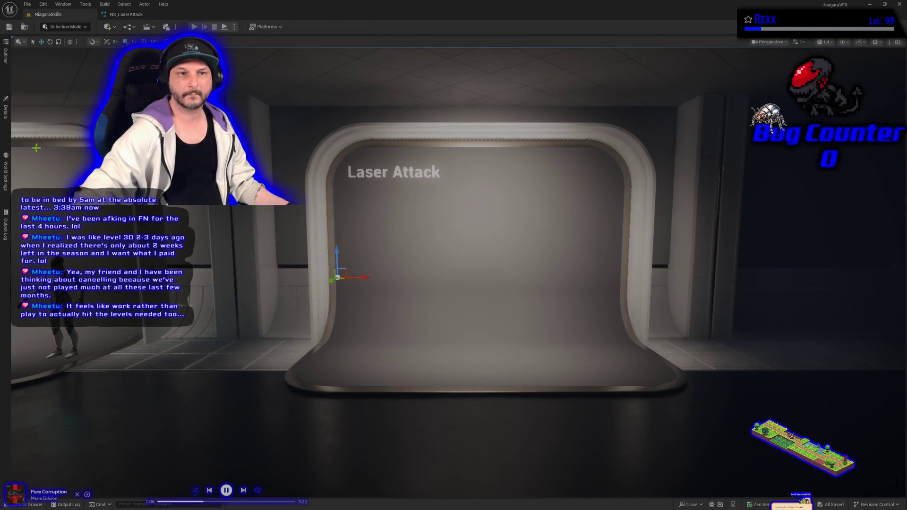
pyautogui.click(6, 113)
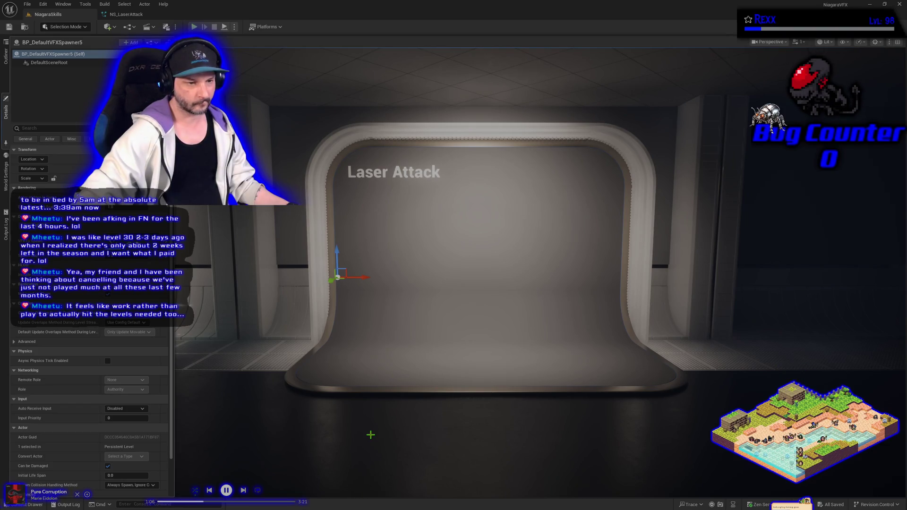
pyautogui.press('Escape')
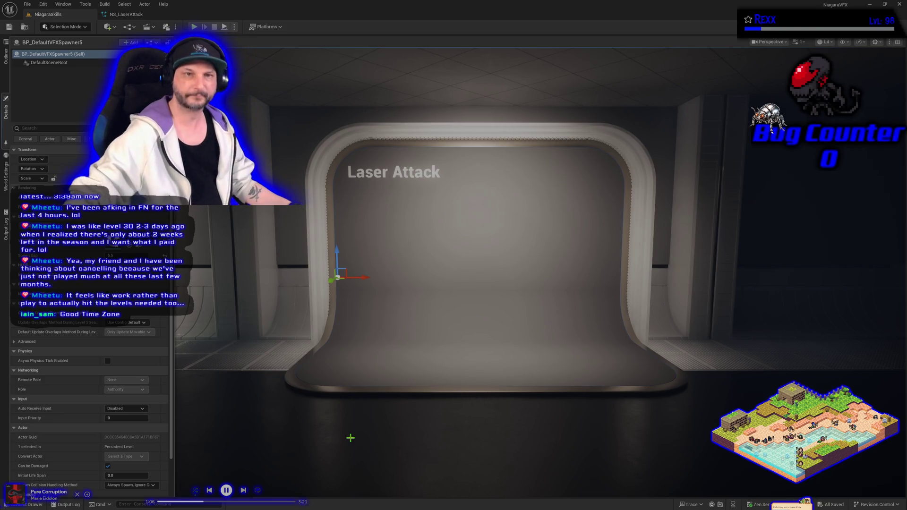
pyautogui.click(283, 360)
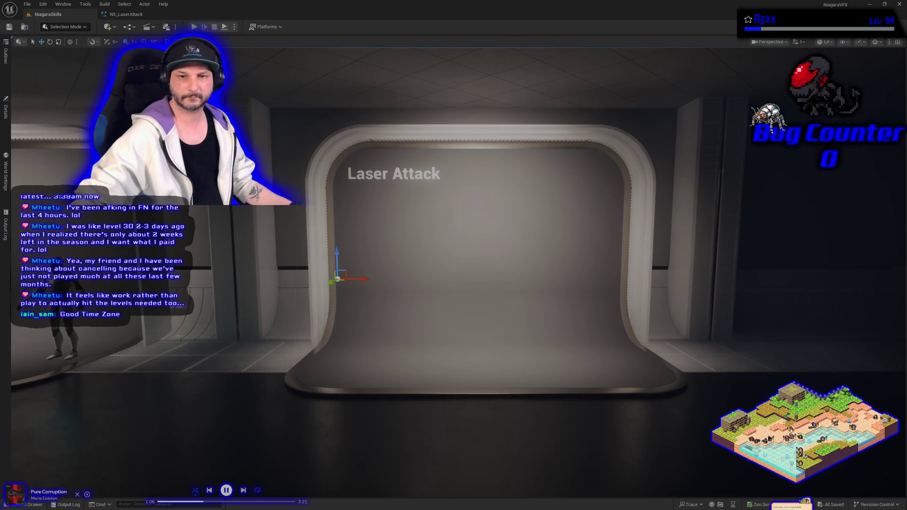
# Frame the BP_DemoRoom actor in the viewport and check its properties.
pyautogui.rightClick(281, 357)
pyautogui.write('gg')
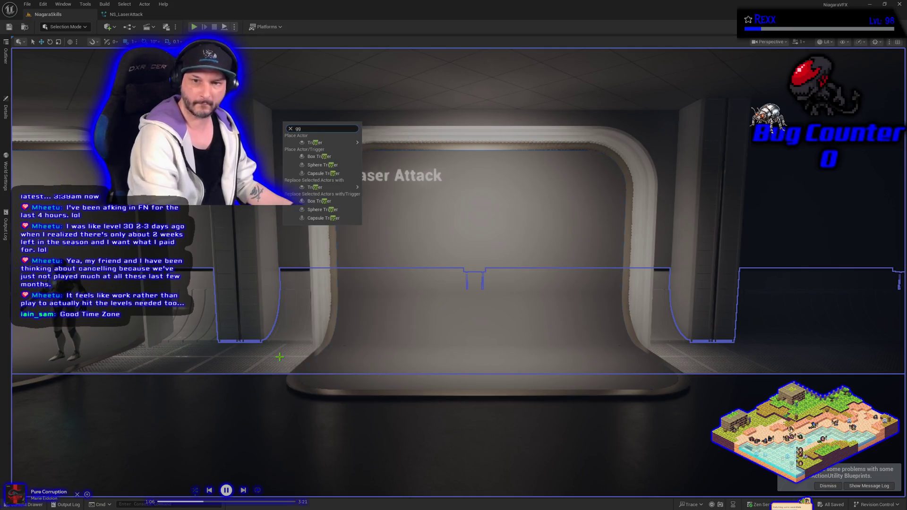
pyautogui.click(240, 366)
pyautogui.rightClick(239, 367)
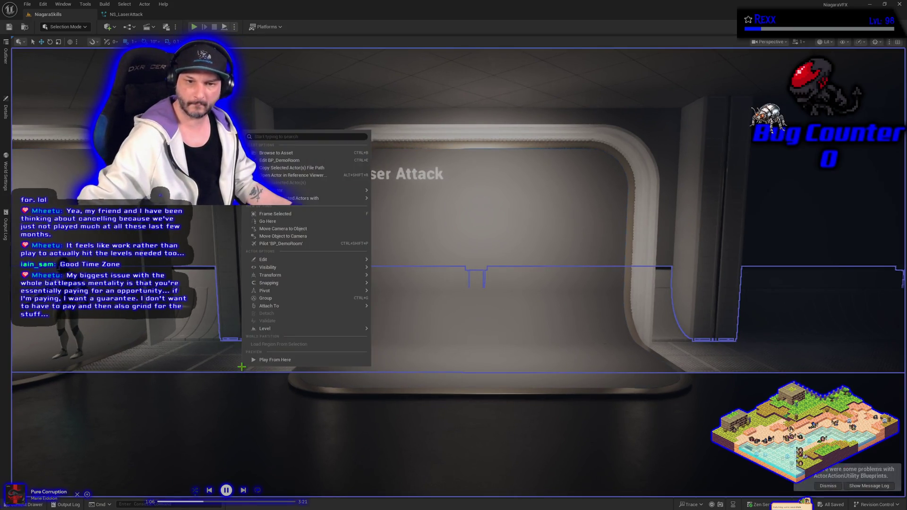
pyautogui.press('f')
pyautogui.scroll(-5, 233, 392)
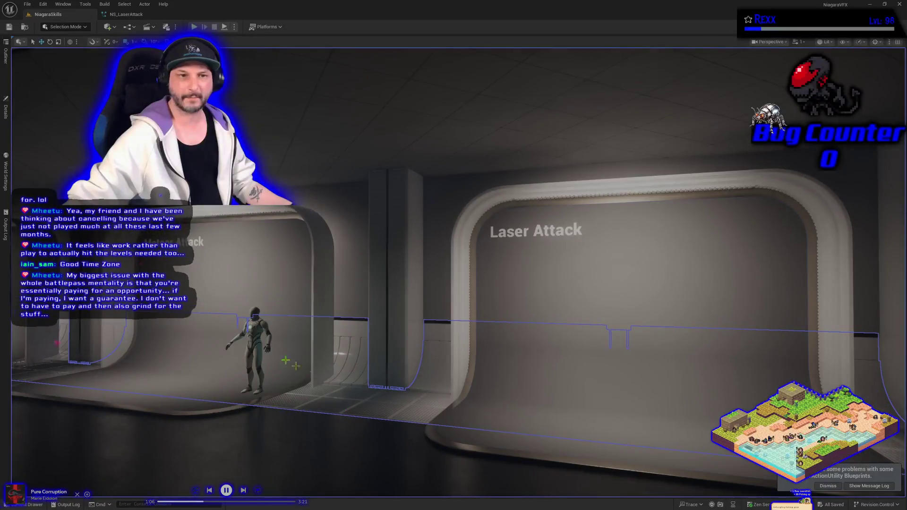
pyautogui.click(5, 111)
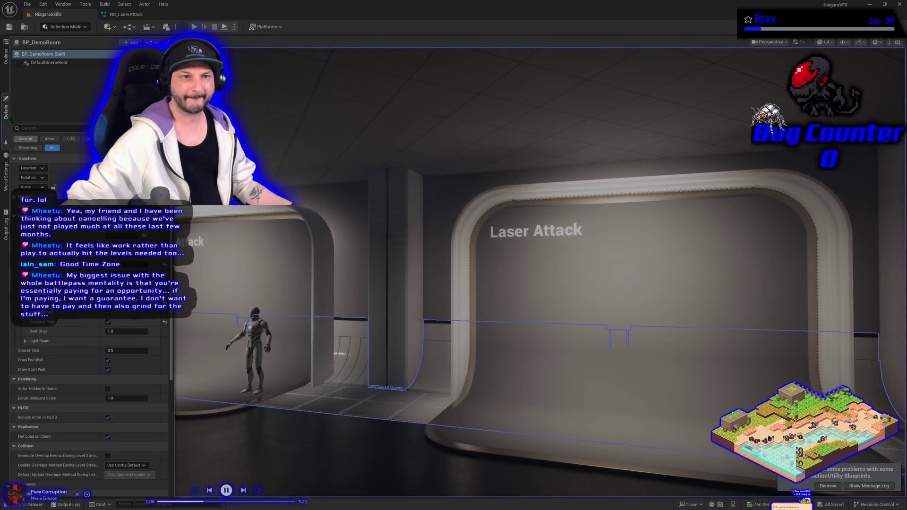
# Clear the demo room selection and pick BP_DefaultVFXSpawner5 from the Outliner to view its Details.
pyautogui.click(5, 56)
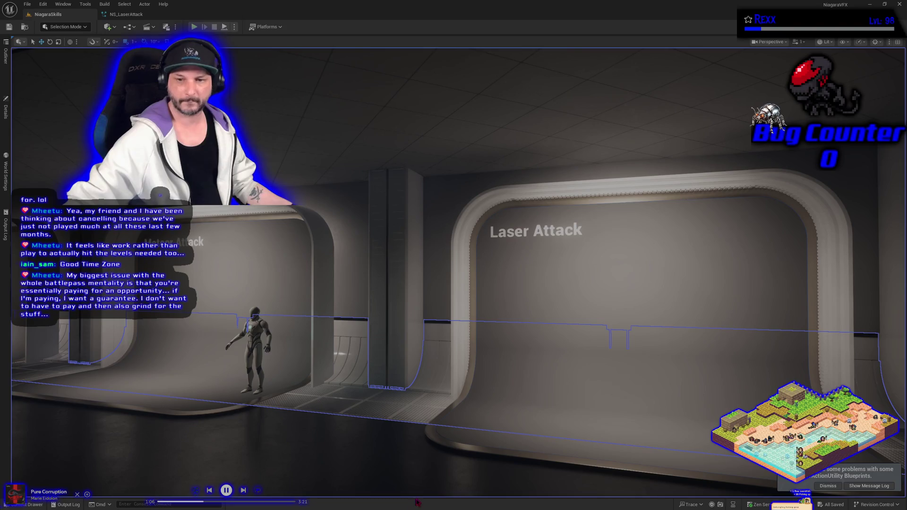
pyautogui.scroll(5, 371, 427)
pyautogui.press('Escape')
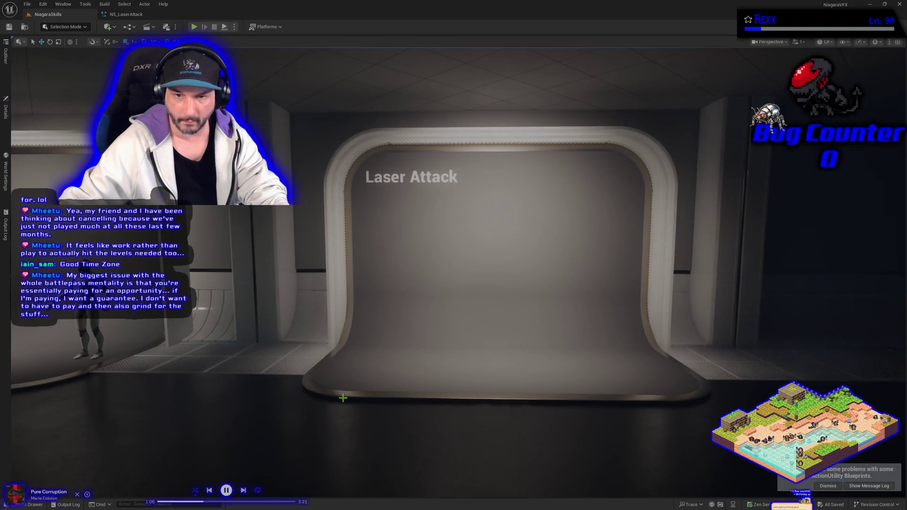
pyautogui.click(7, 61)
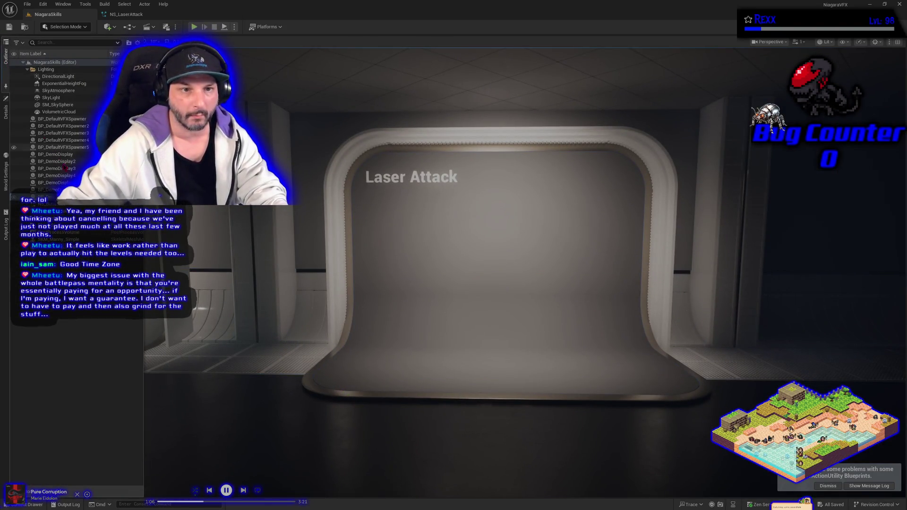
pyautogui.click(61, 147)
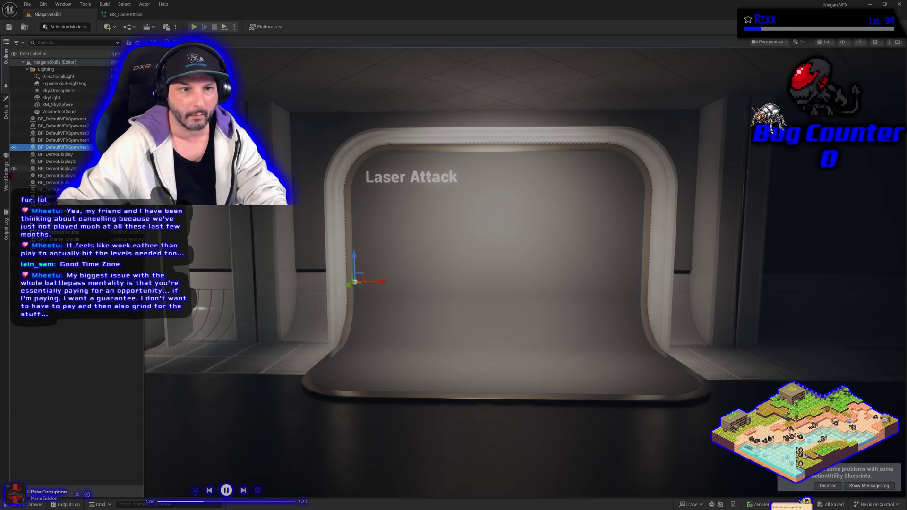
pyautogui.click(7, 113)
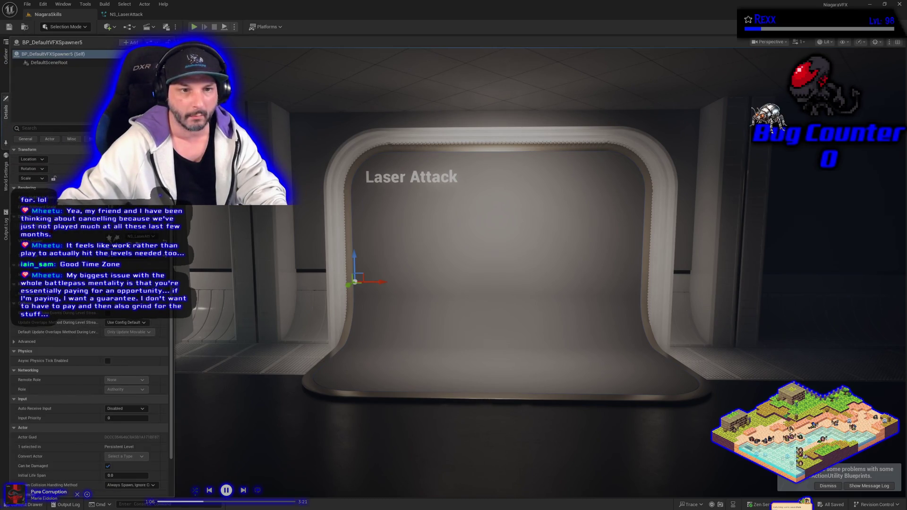
# Orbit the viewport to preview the laser beam, reopen the Details, then switch to the browser.
pyautogui.moveTo(249, 403)
pyautogui.mouseDown()
pyautogui.moveTo(292, 401)
pyautogui.moveTo(250, 402)
pyautogui.mouseUp()
pyautogui.click(249, 402)
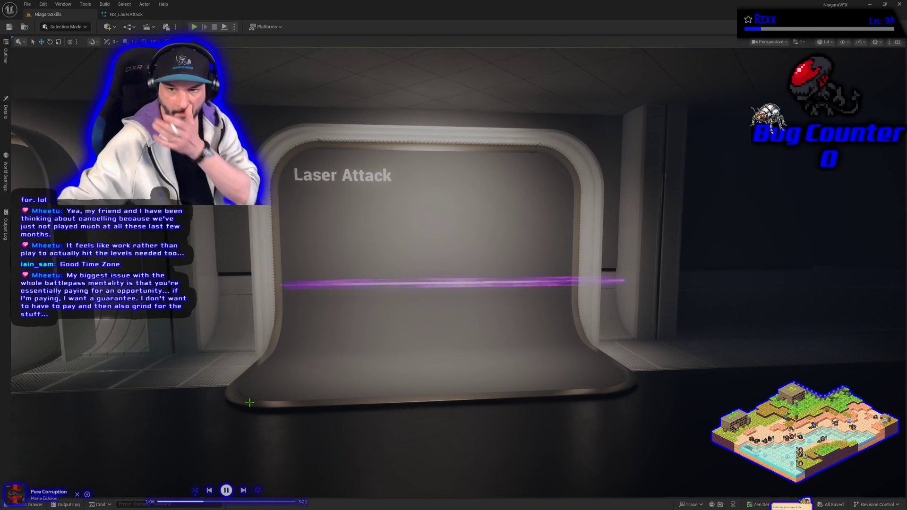
pyautogui.click(9, 125)
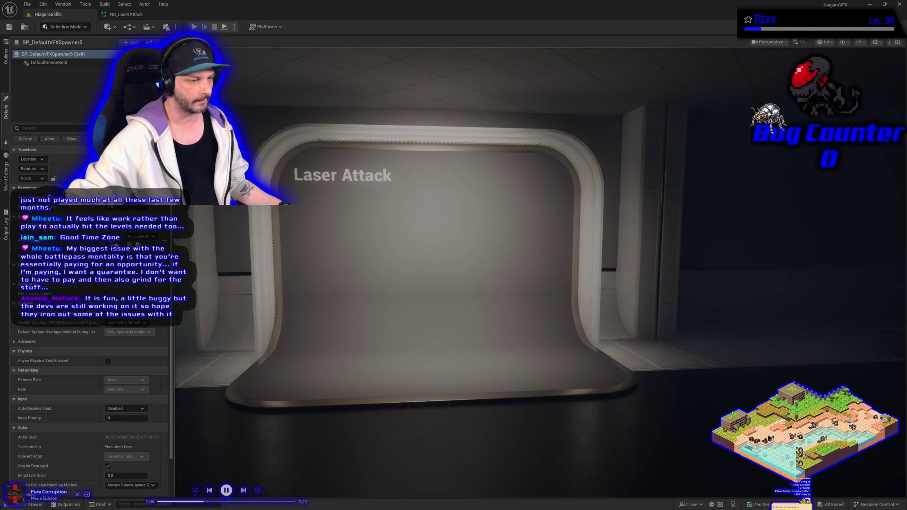
pyautogui.hotkey('alt', 'Tab')
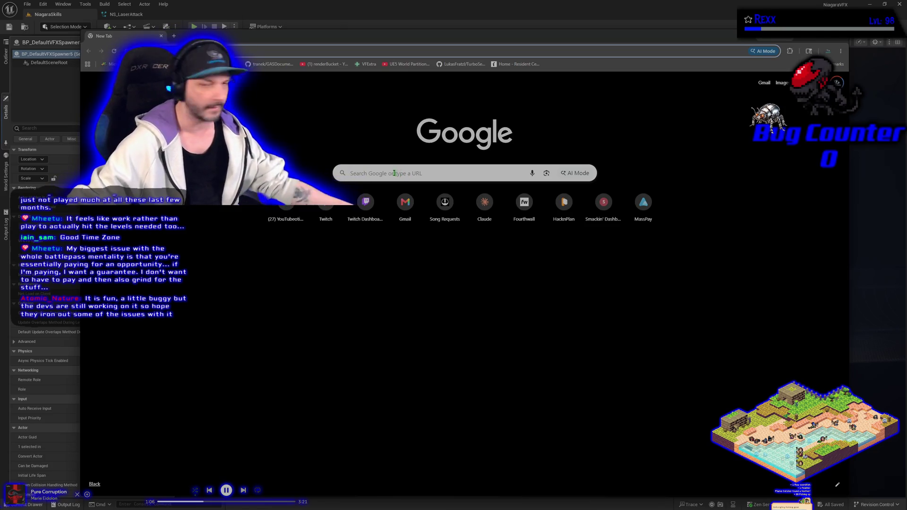
# Search Google for 'going medieval' and open the game's Steam store page.
pyautogui.click(367, 171)
pyautogui.write('goi')
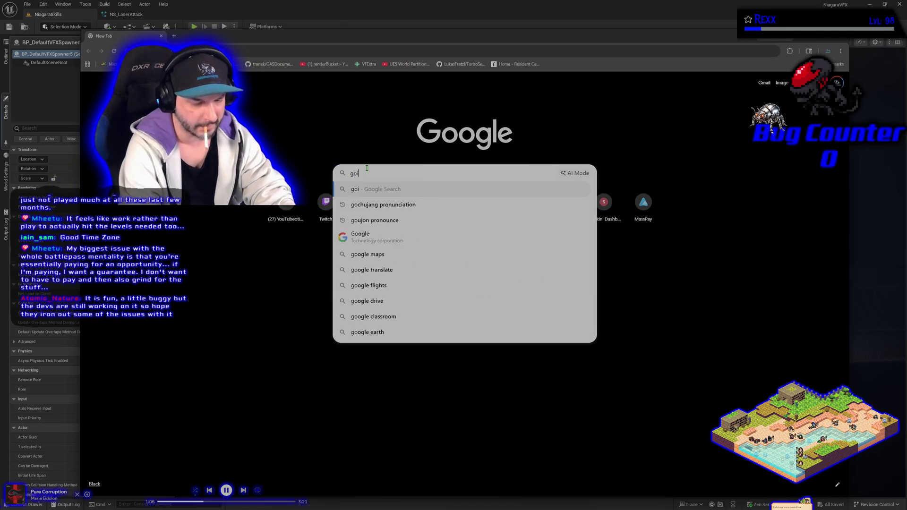
pyautogui.write('ng medieval')
pyautogui.press('Return')
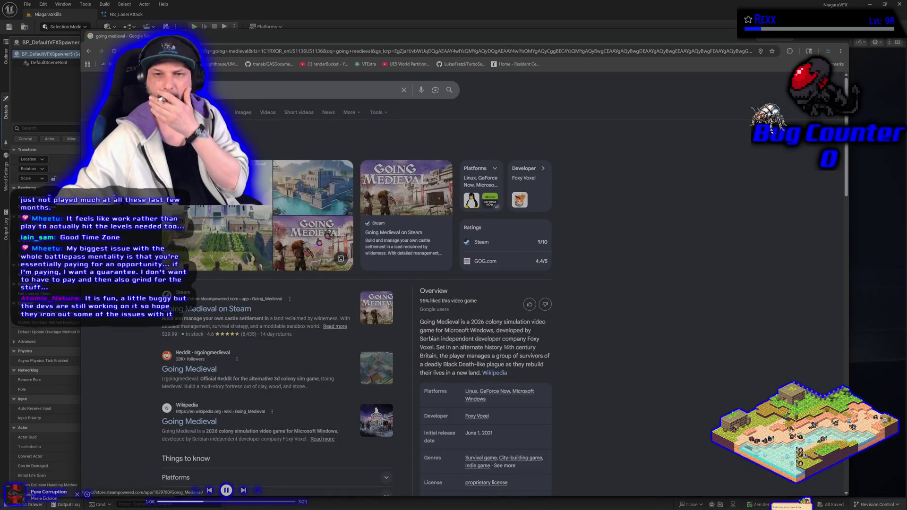
pyautogui.click(220, 307)
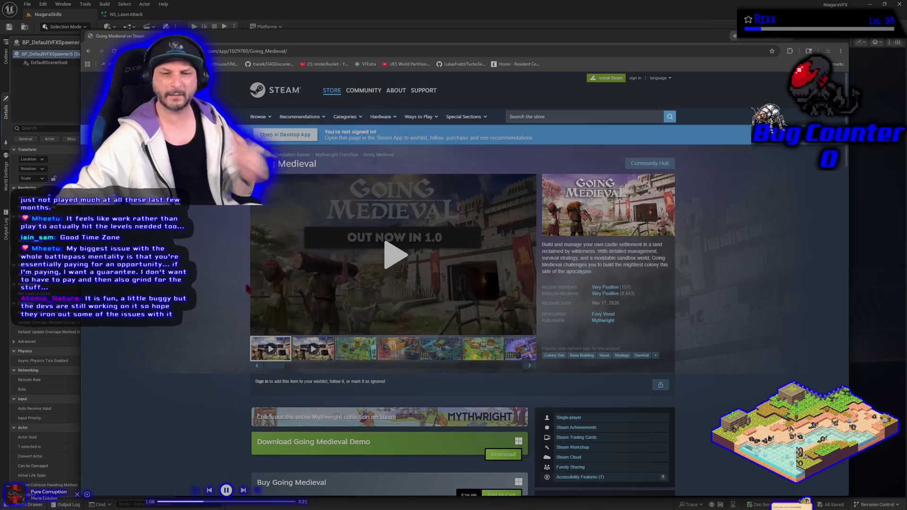
# Open the fourth Going Medieval screenshot full-size in the lightbox.
pyautogui.click(351, 354)
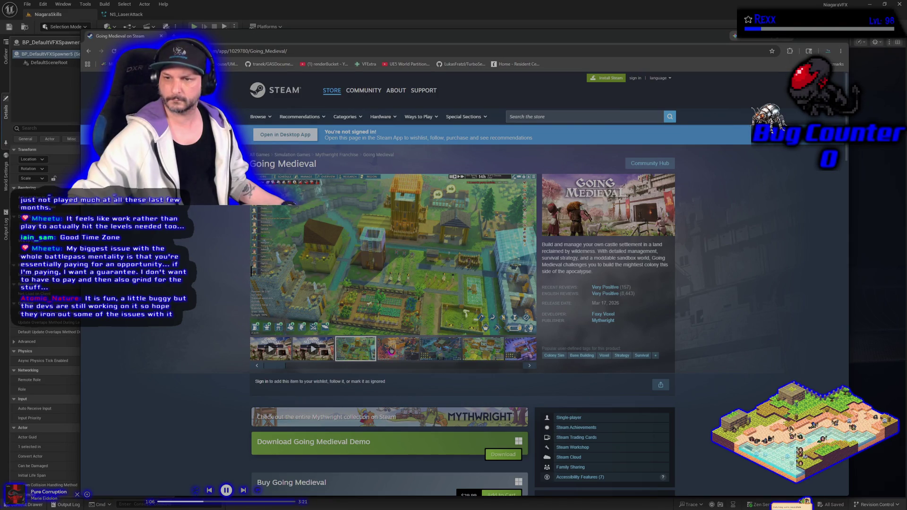
pyautogui.click(390, 349)
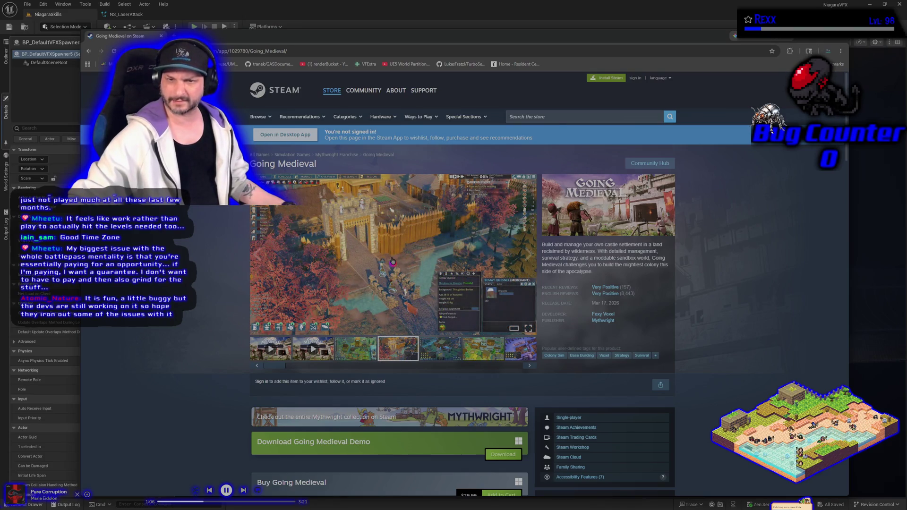
pyautogui.click(391, 254)
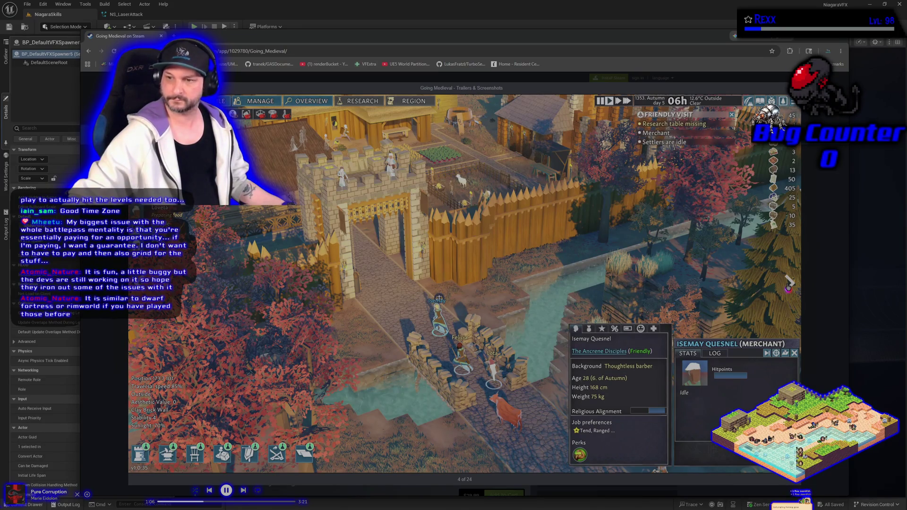
# Step forward seven Going Medieval screenshots to the settlers' job-priority grid.
pyautogui.click(788, 283)
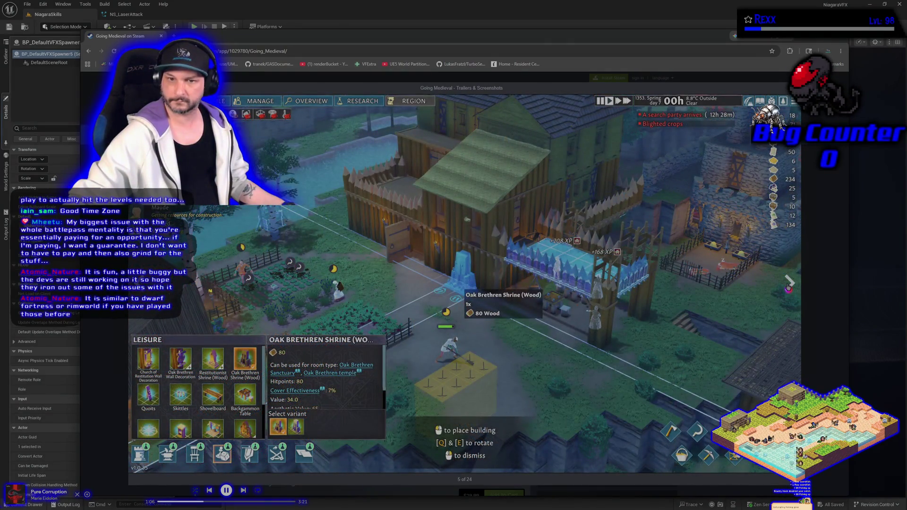
pyautogui.click(788, 285)
pyautogui.click(788, 285)
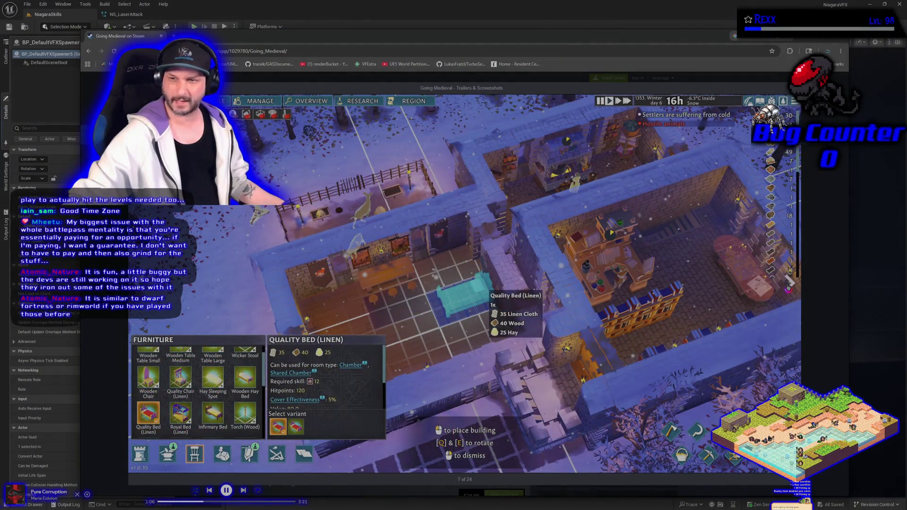
pyautogui.click(788, 285)
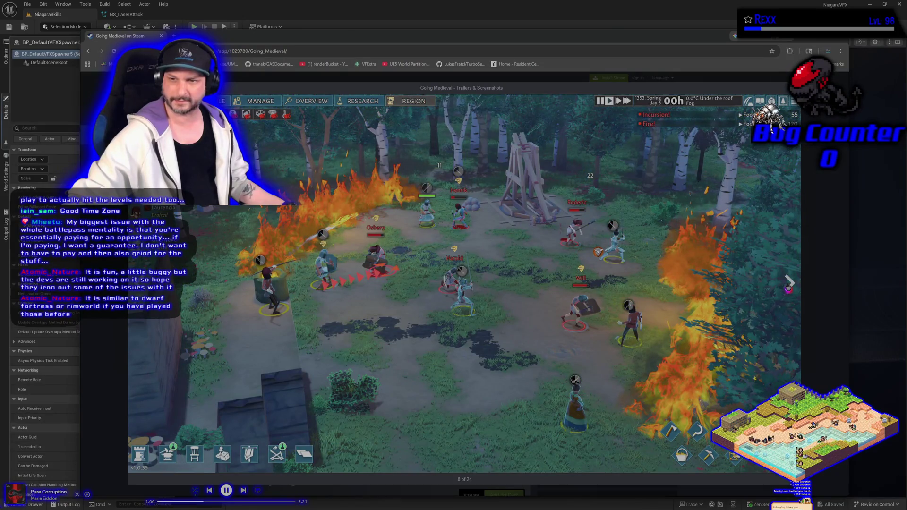
pyautogui.click(788, 285)
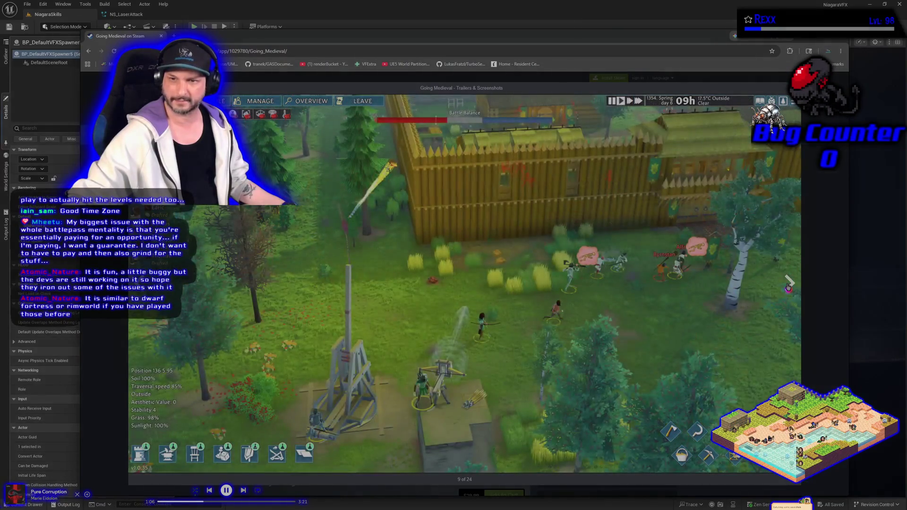
pyautogui.click(788, 285)
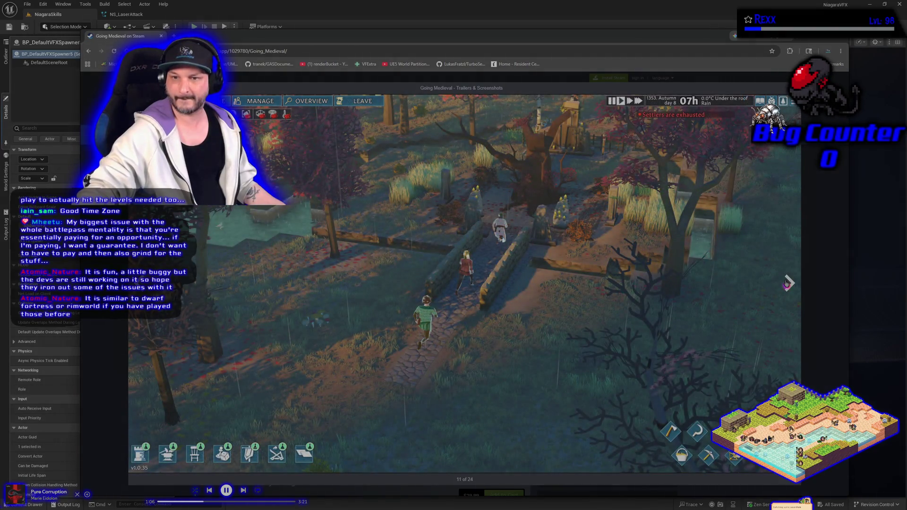
pyautogui.click(787, 283)
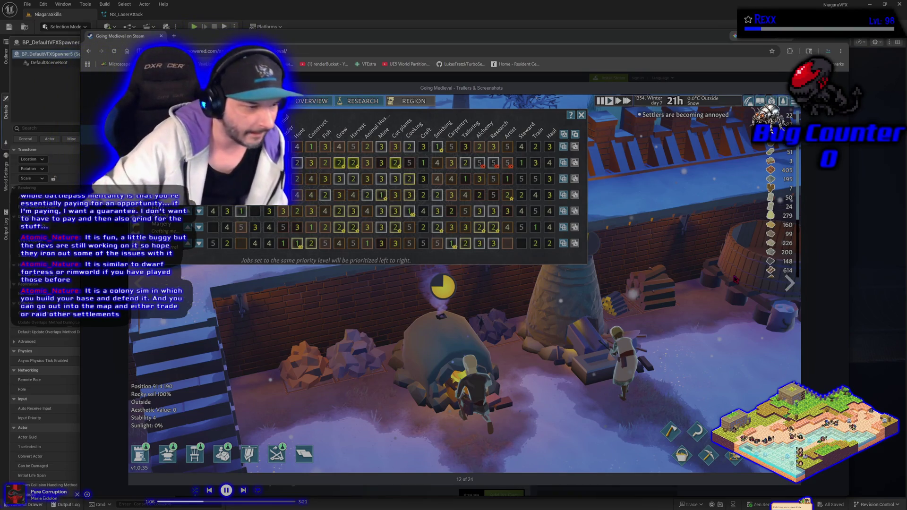
# Advance to screenshot 15 of 24, then switch back to Unreal Engine's level viewport.
pyautogui.moveTo(541, 274)
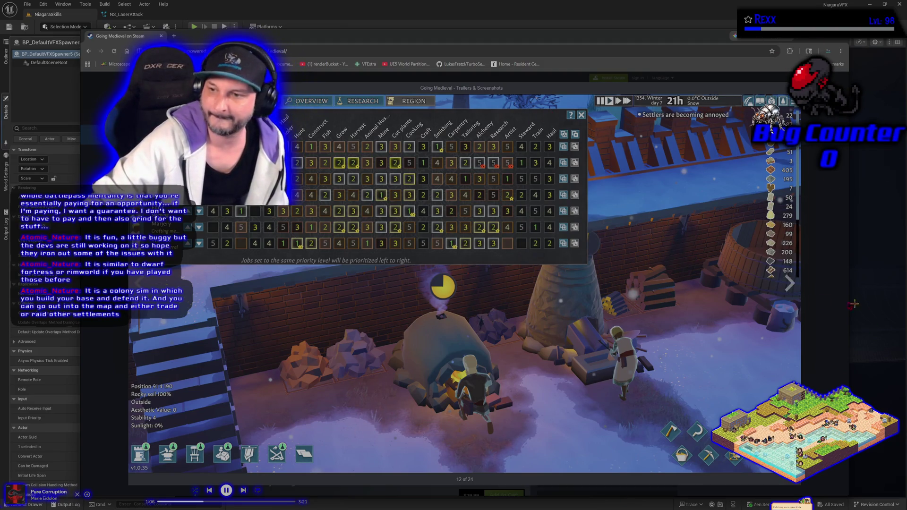
pyautogui.click(791, 286)
pyautogui.click(792, 287)
pyautogui.click(791, 286)
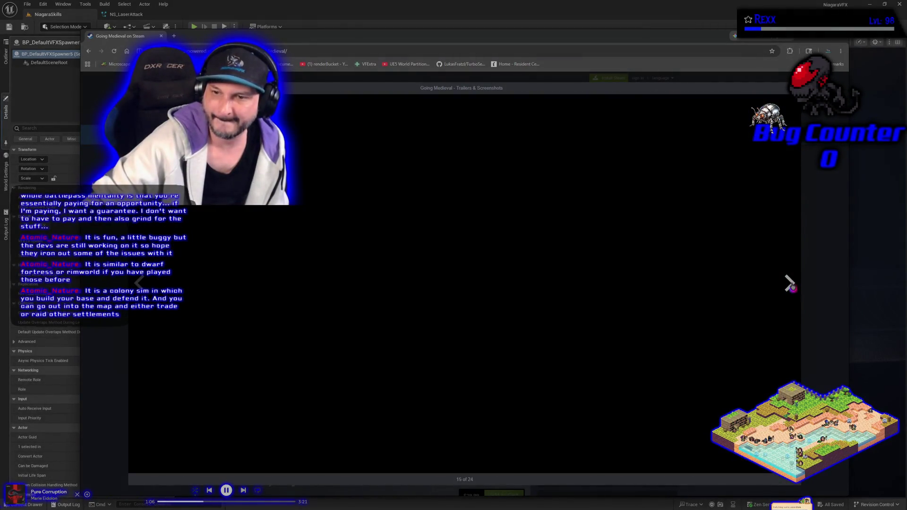
pyautogui.hotkey('alt', 'Tab')
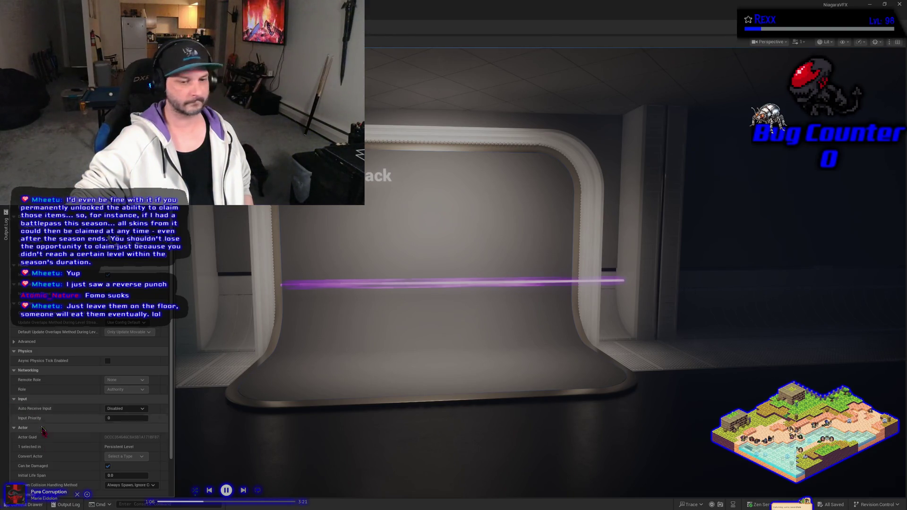
# Open the Content Drawer to browse the LaserAttack folder assets.
pyautogui.click(29, 504)
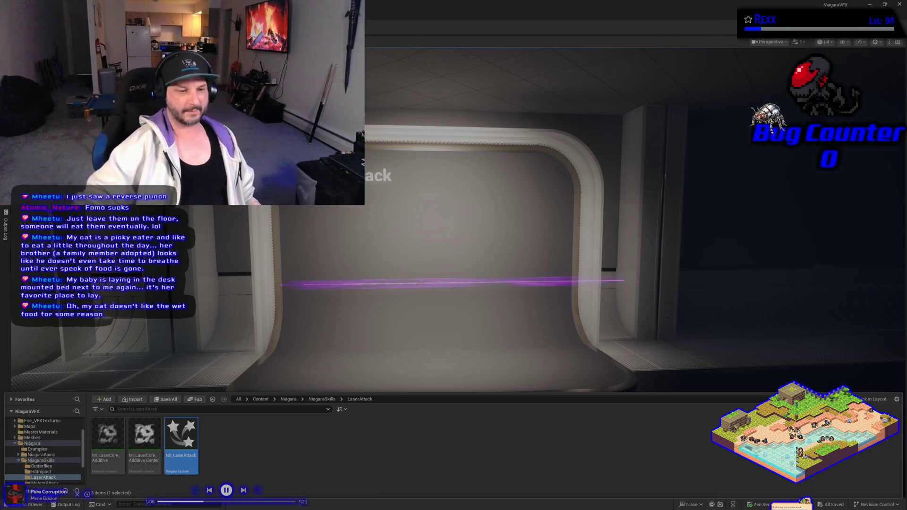
# Deselect the NS_LaserAttack system asset in the Content Browser.
pyautogui.click(437, 448)
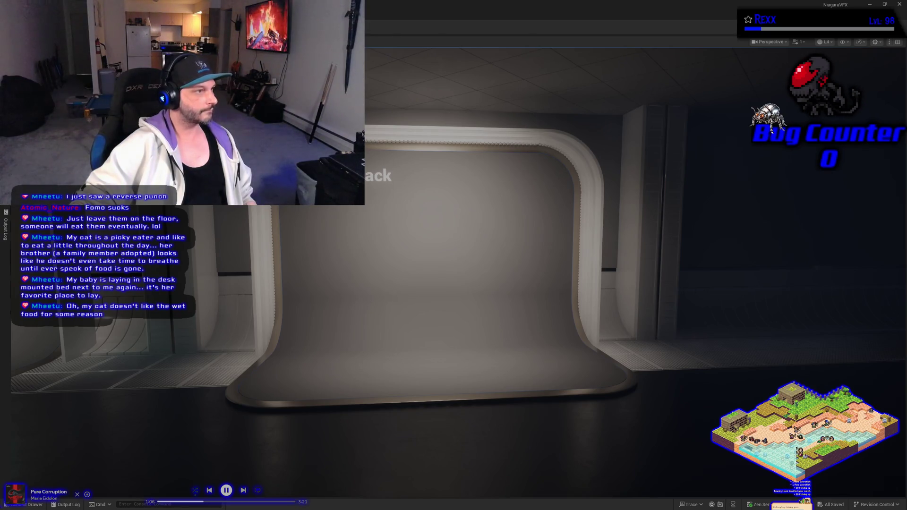
# Create a new Material asset in the LaserAttack folder and rename it M_LaserShell.
pyautogui.click(30, 504)
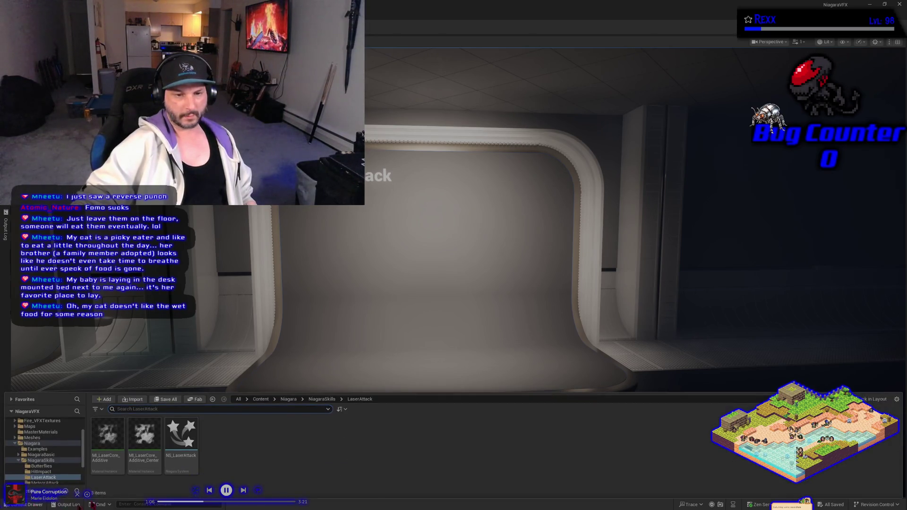
pyautogui.rightClick(220, 459)
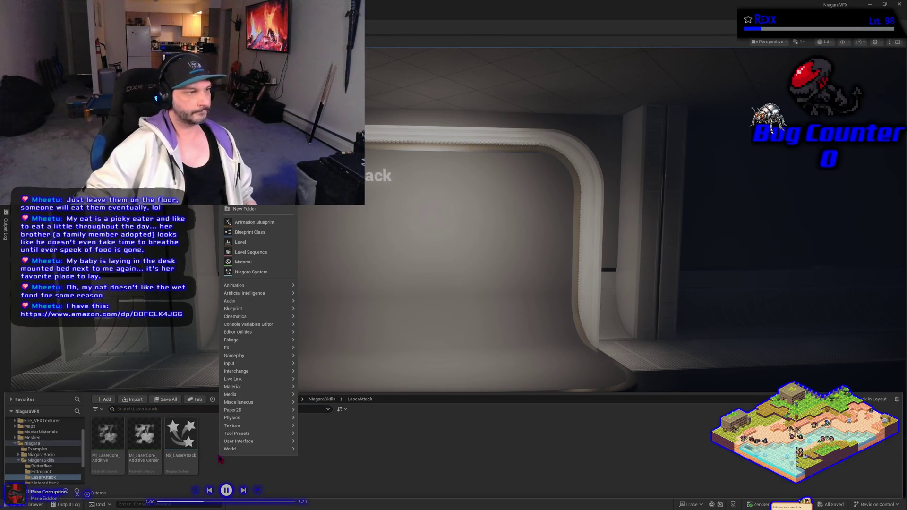
pyautogui.click(264, 263)
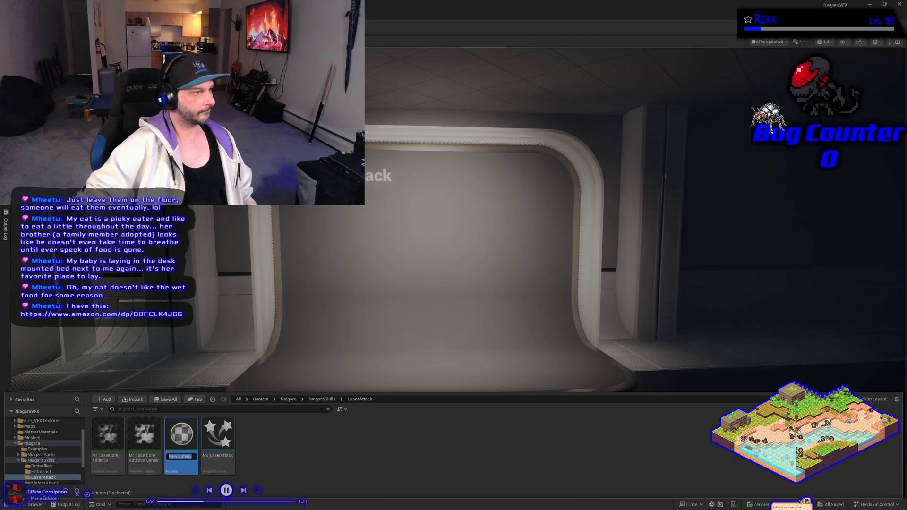
pyautogui.press('Return')
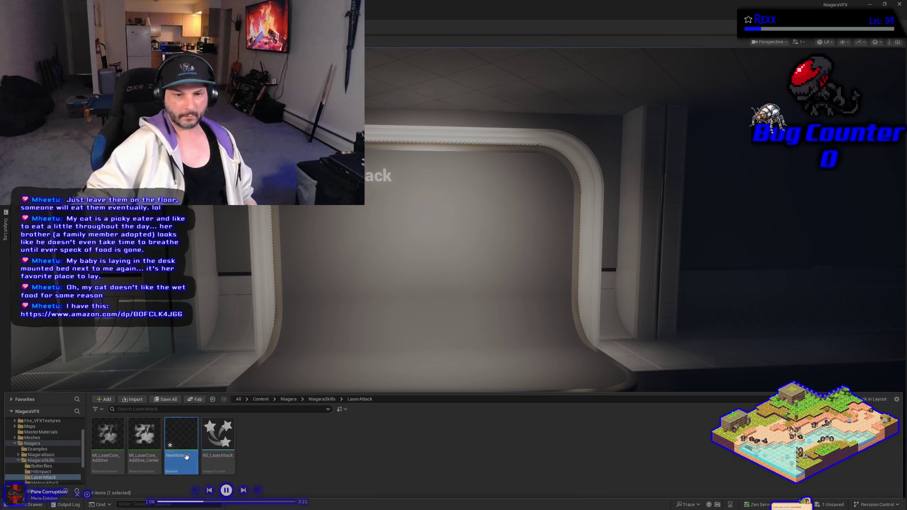
pyautogui.click(186, 457)
pyautogui.write('M')
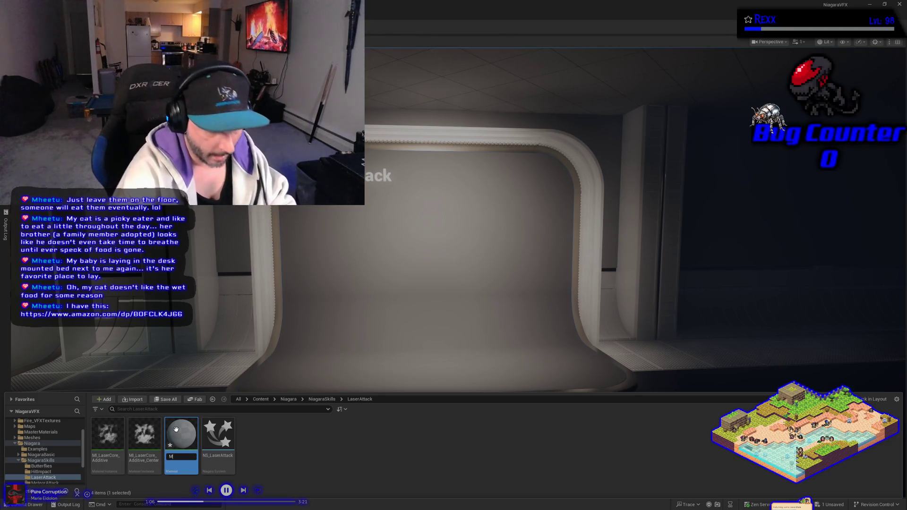
pyautogui.write('_Laser')
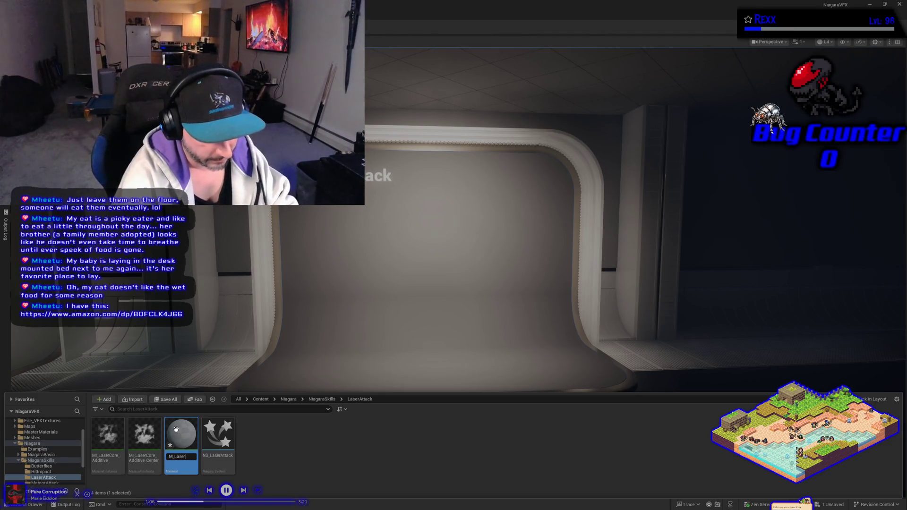
pyautogui.write('Shell')
pyautogui.press('Return')
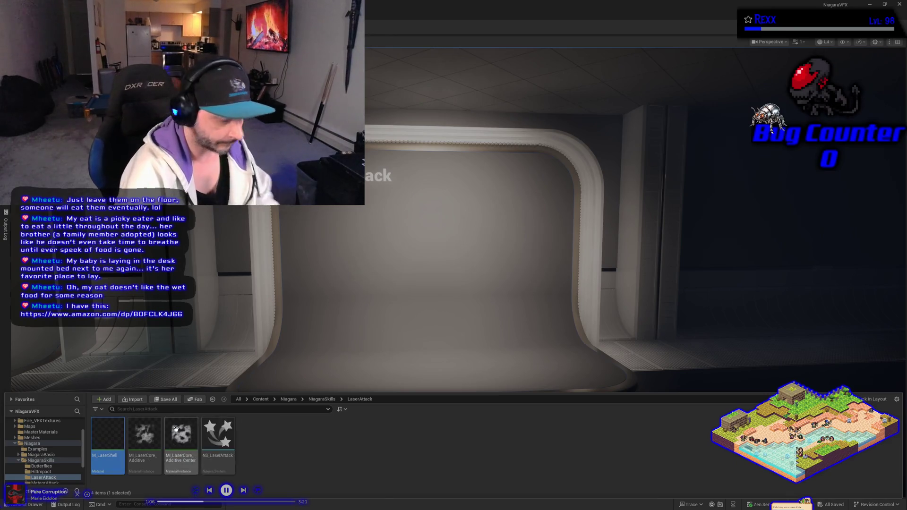
pyautogui.moveTo(176, 429)
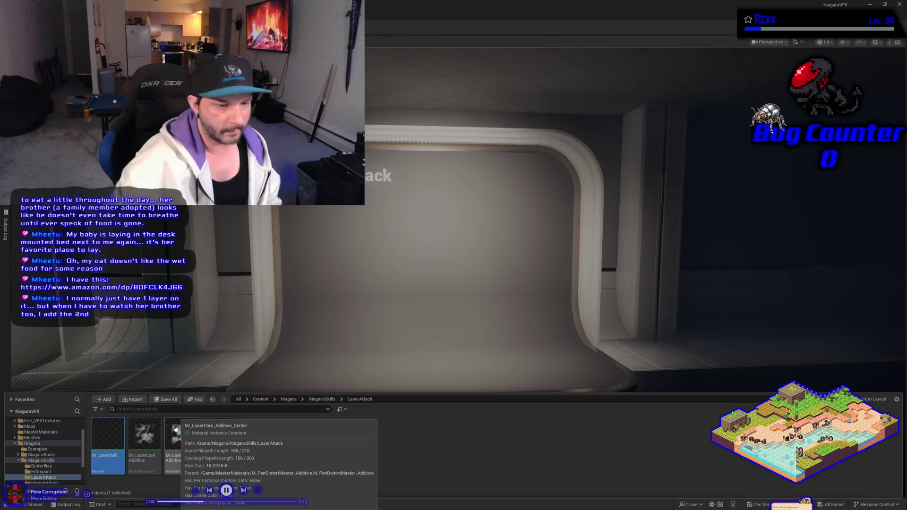
# Go back to the LaserAttack folder, open M_LaserShell in the Material Editor, then switch to the browser.
pyautogui.hotkey('ctrl', 'b')
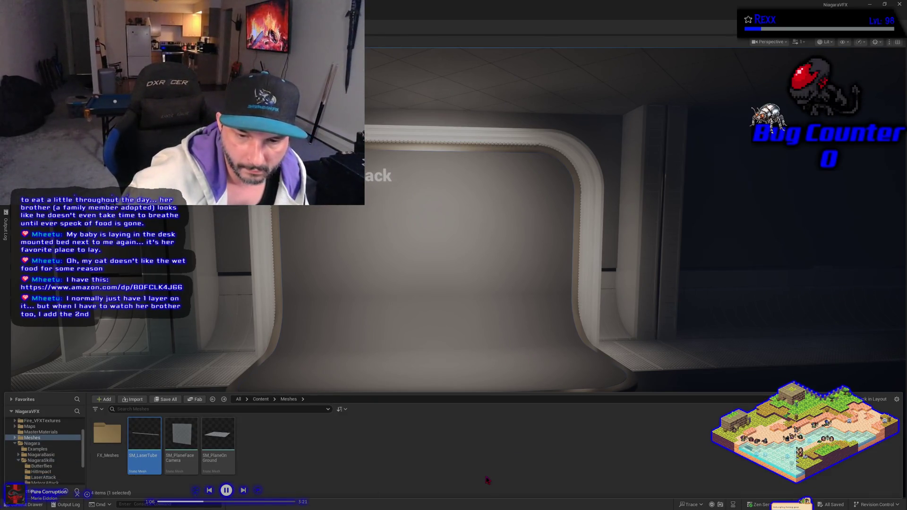
pyautogui.rightClick(442, 420)
pyautogui.click(320, 444)
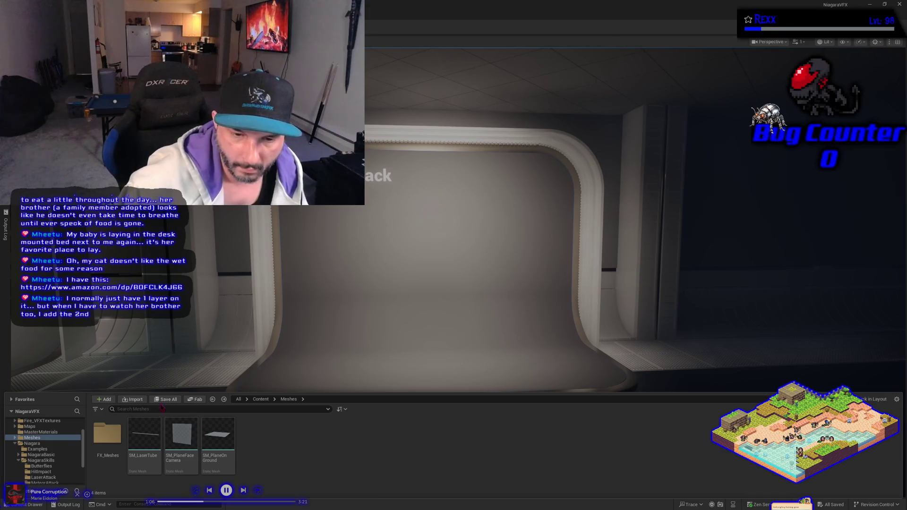
pyautogui.hotkey('alt', 'Left')
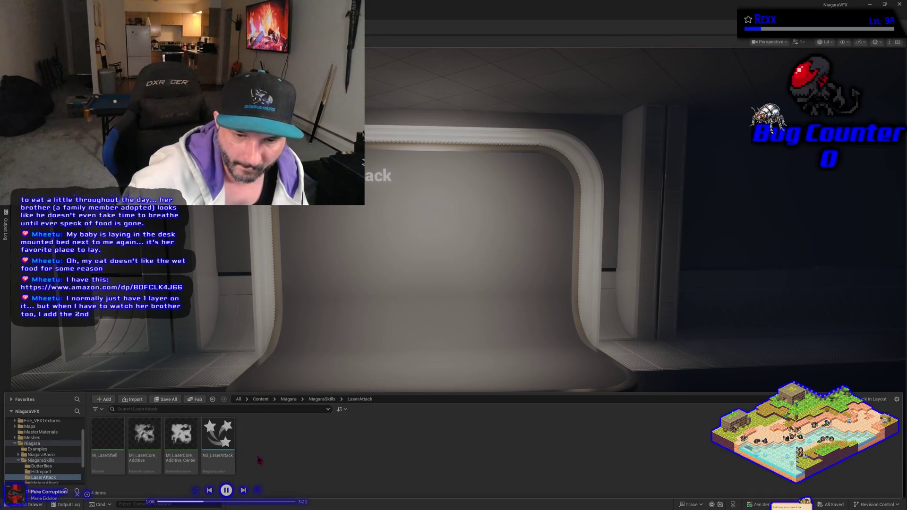
pyautogui.rightClick(208, 462)
pyautogui.press('Escape')
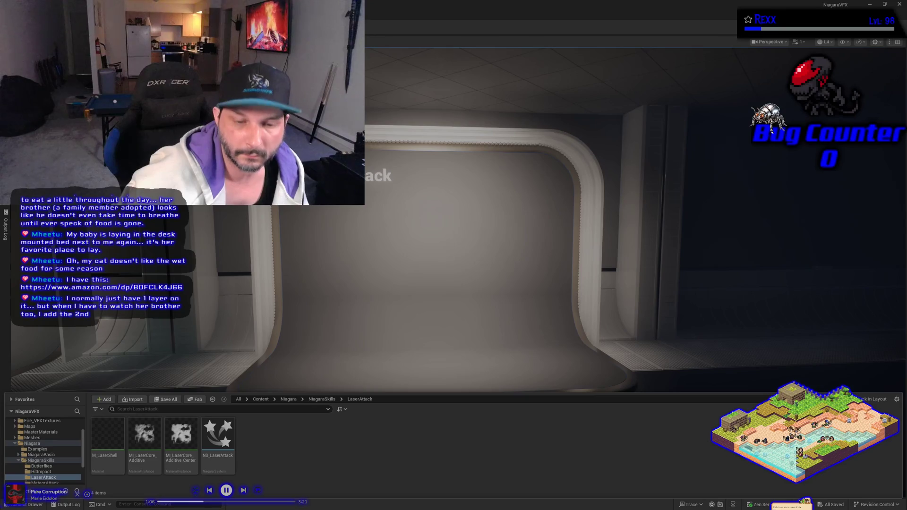
pyautogui.doubleClick(118, 464)
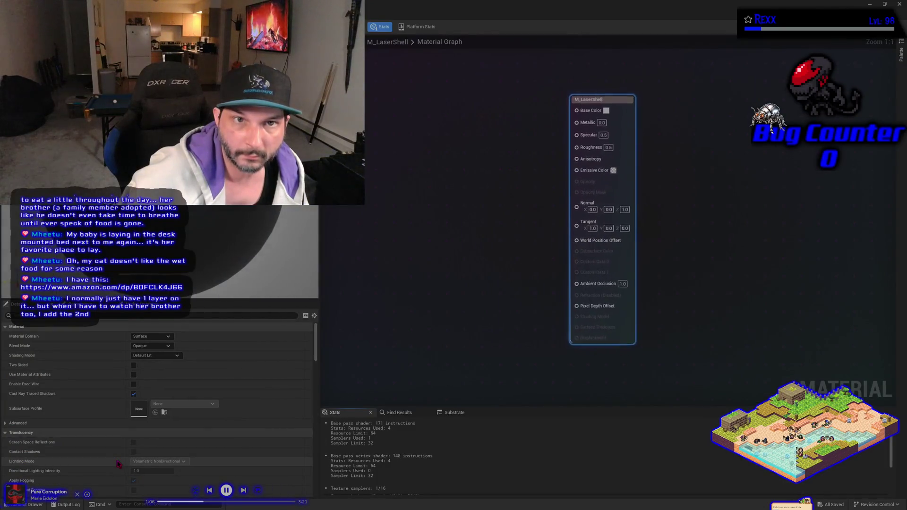
pyautogui.hotkey('alt', 'Tab')
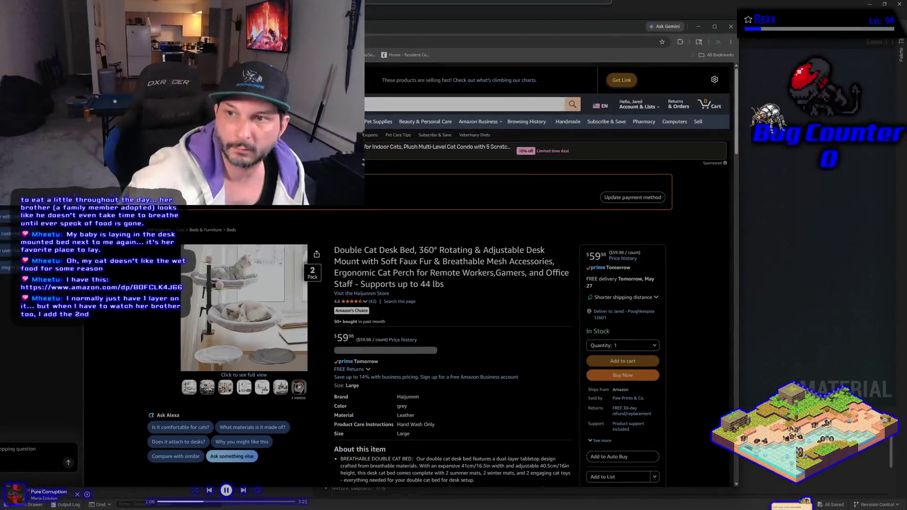
# Switch from the browser back to the Unreal Material Editor.
pyautogui.hotkey('alt', 'Tab')
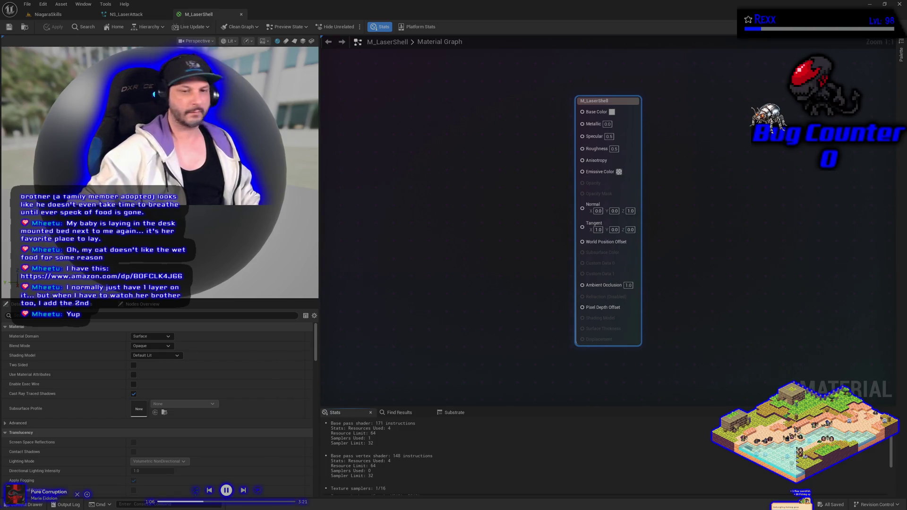
# Set M_LaserShell's Shading Model to Unlit, then switch to the NS_LaserAttack system tab.
pyautogui.click(162, 355)
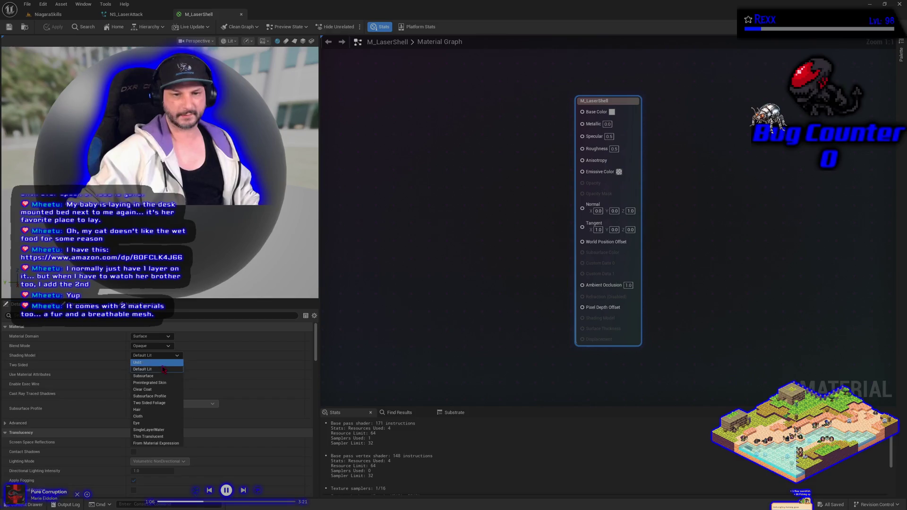
pyautogui.click(158, 363)
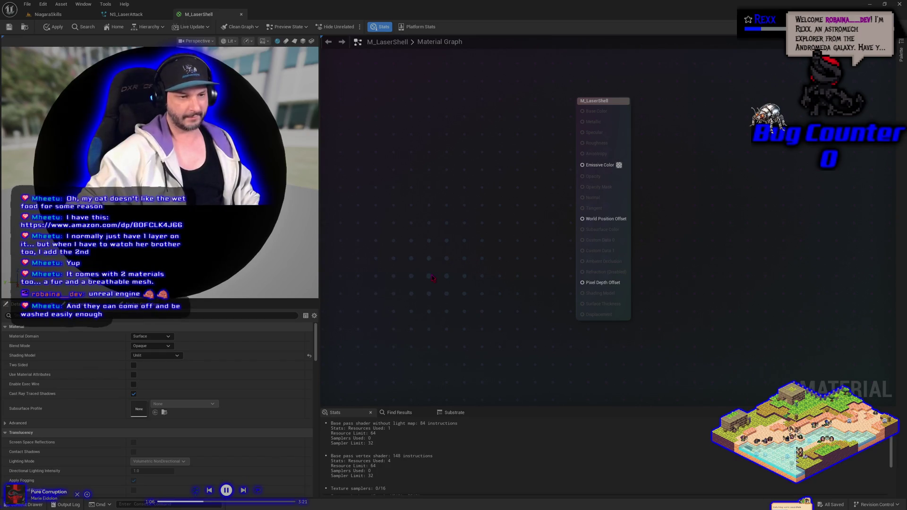
pyautogui.click(114, 14)
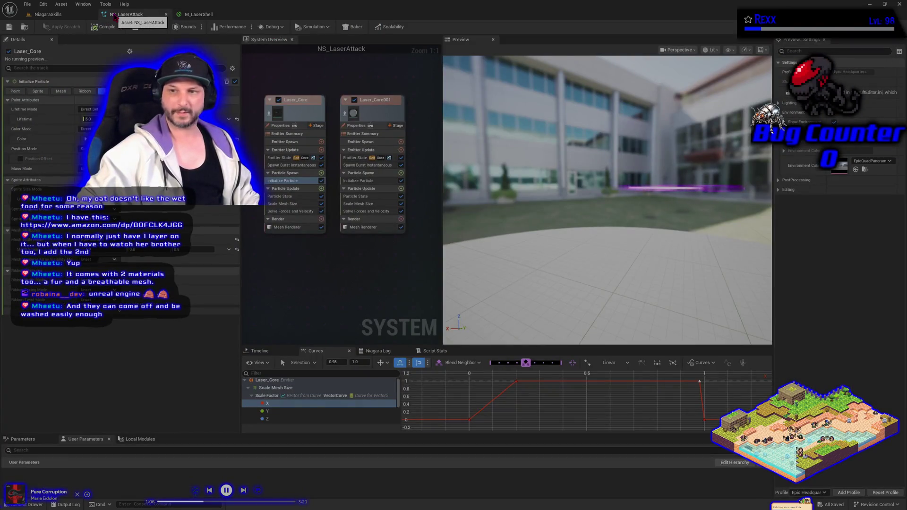
# Check the Laser Attack level and the VFX spawner's details, then return to the M_LaserShell graph.
pyautogui.click(32, 16)
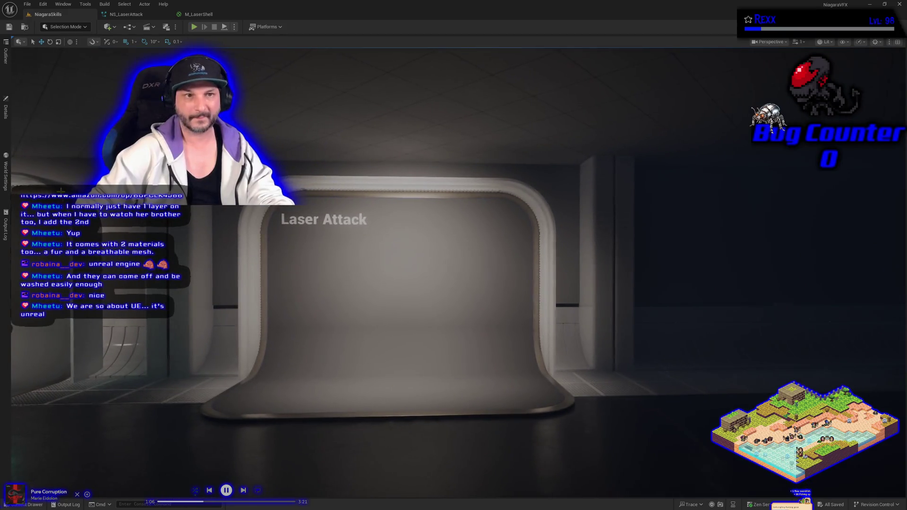
pyautogui.click(6, 113)
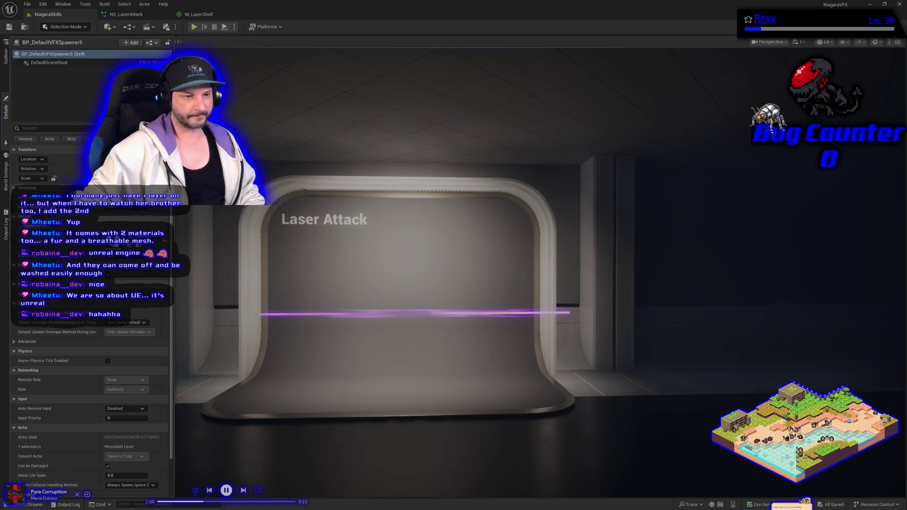
pyautogui.click(198, 14)
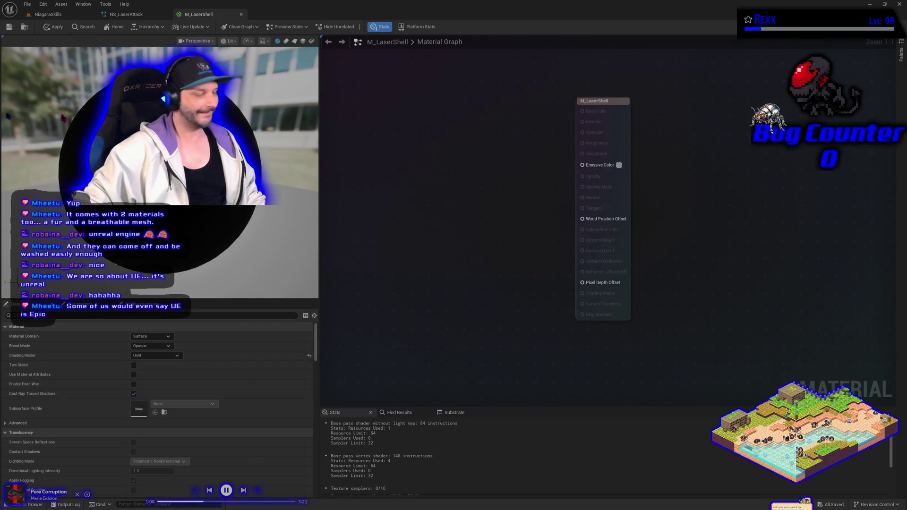
# Change M_LaserShell's Blend Mode from Opaque to Masked.
pyautogui.click(159, 349)
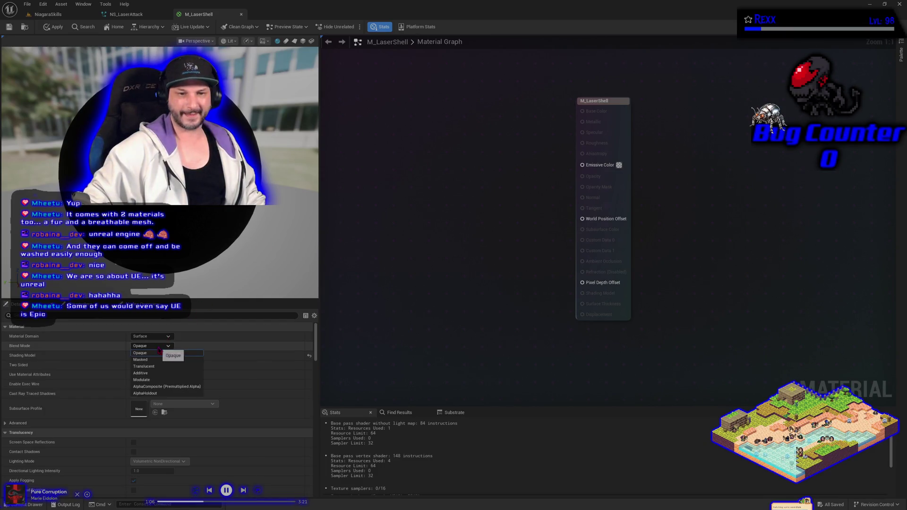
pyautogui.click(156, 362)
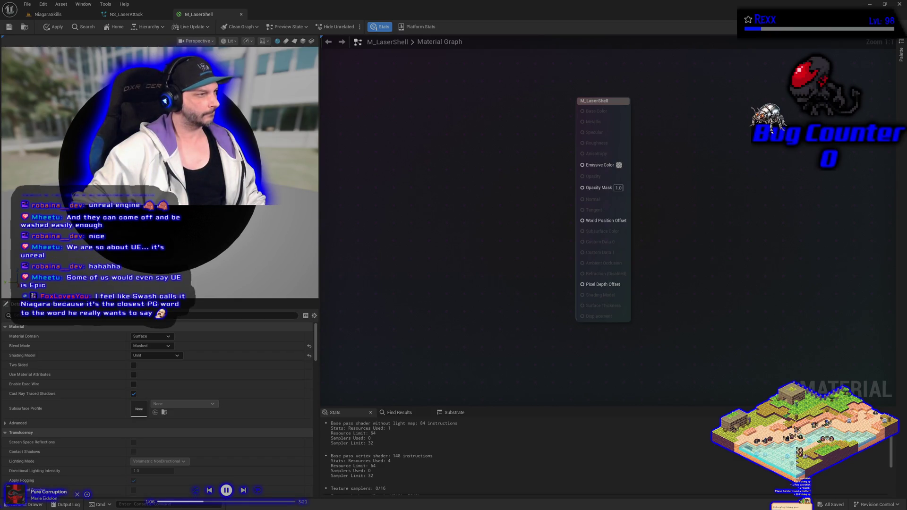
pyautogui.rightClick(419, 219)
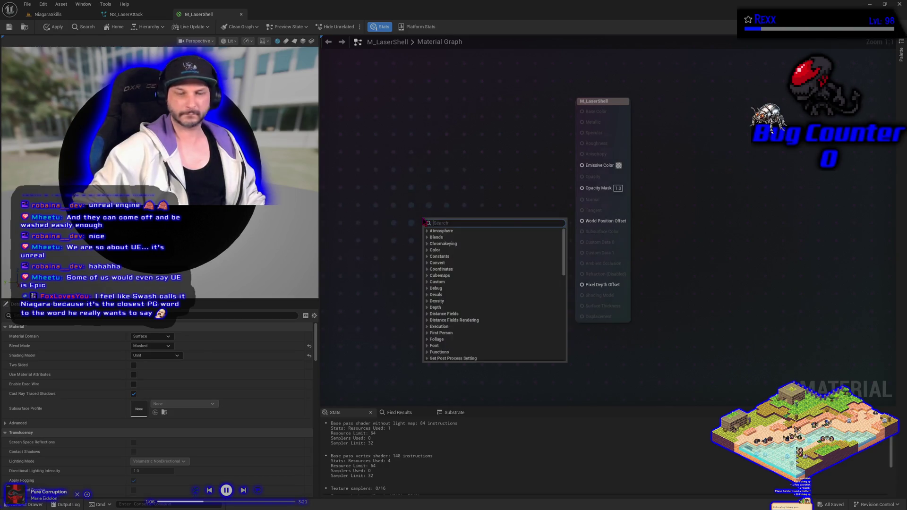
# Replace a plain Texture Sample with a TextureSampleParameter2D node renamed NoiseTexture.
pyautogui.write('texture')
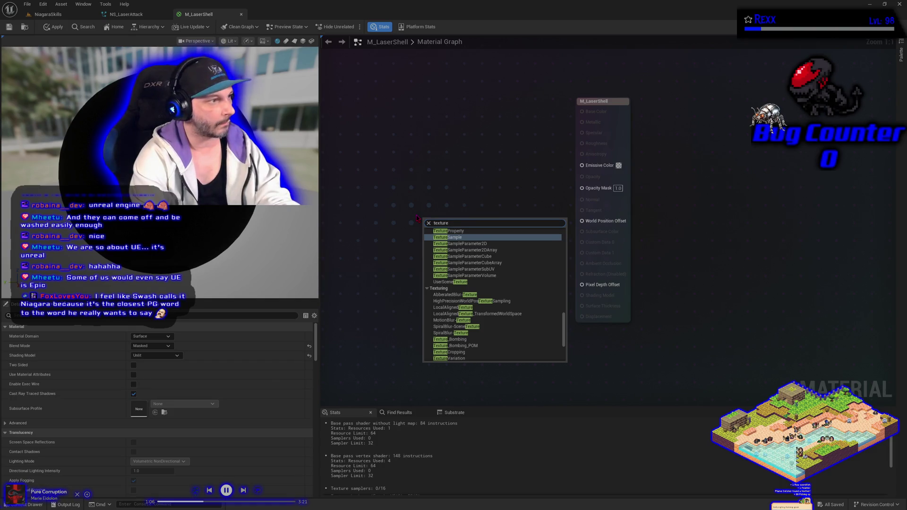
pyautogui.press('Return')
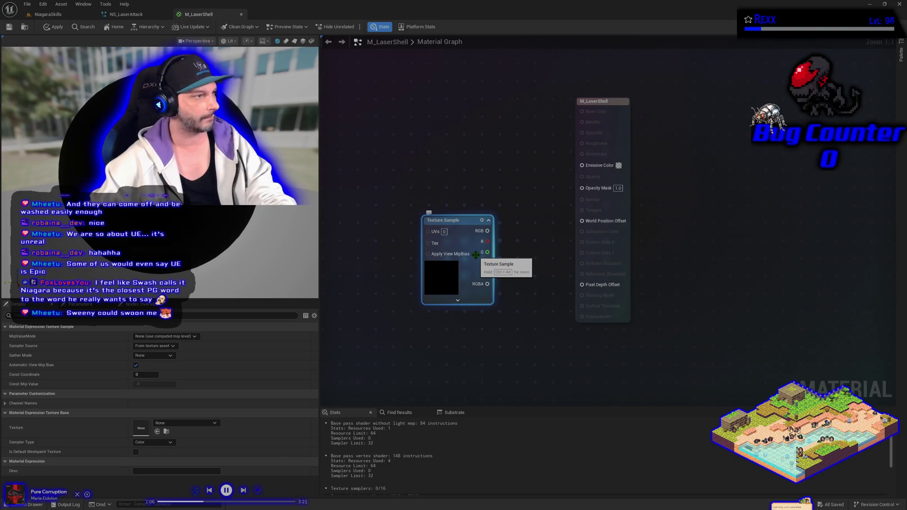
pyautogui.press('Delete')
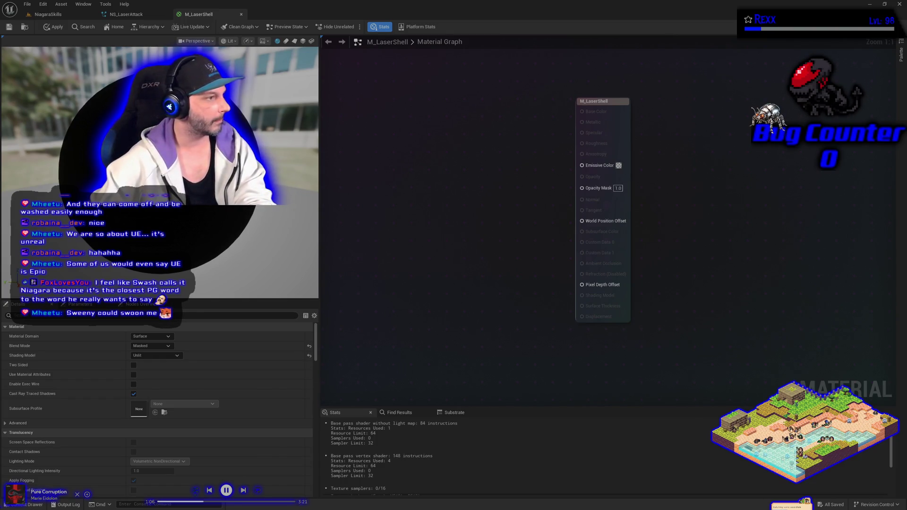
pyautogui.rightClick(478, 255)
pyautogui.write('texture')
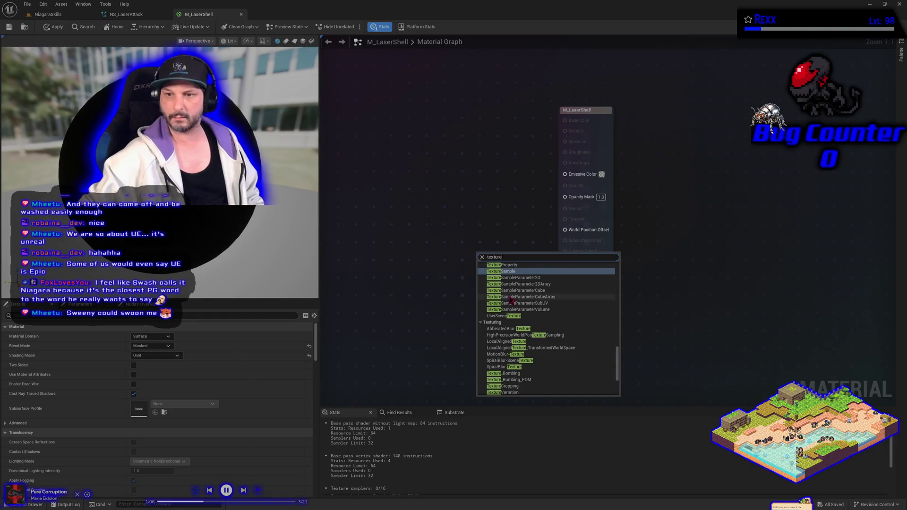
pyautogui.click(524, 277)
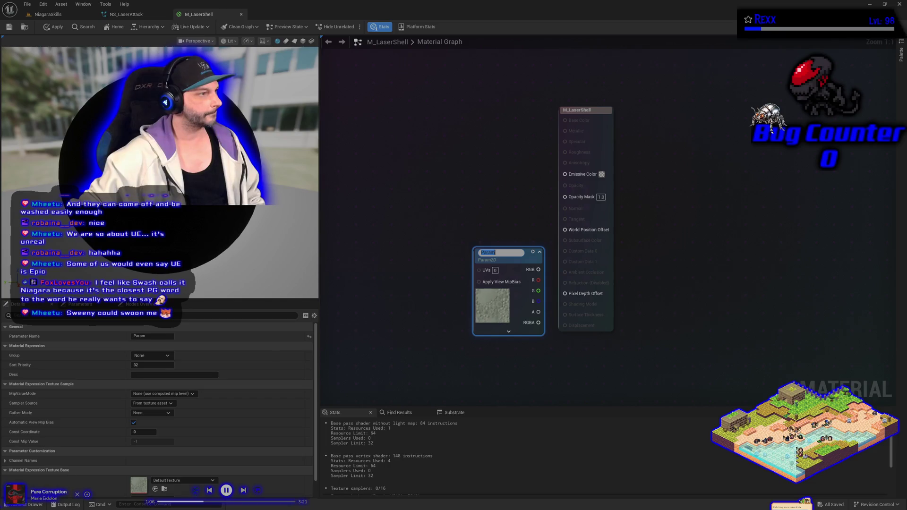
pyautogui.click(498, 255)
pyautogui.press('BackSpace')
pyautogui.press('BackSpace')
pyautogui.press('BackSpace')
pyautogui.write('NoiseTexture')
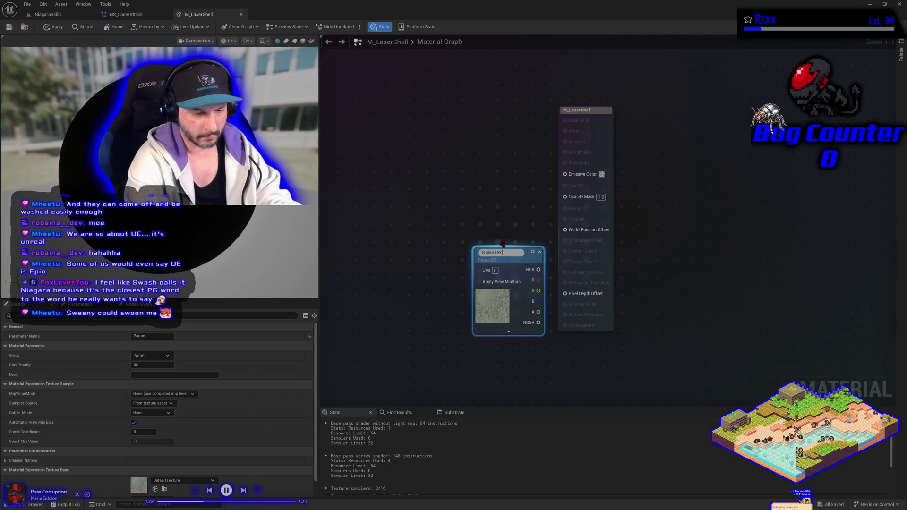
pyautogui.press('Return')
# Move the NoiseTexture node up and left of the material output, then deselect it.
pyautogui.moveTo(520, 251); pyautogui.dragTo(457, 234)
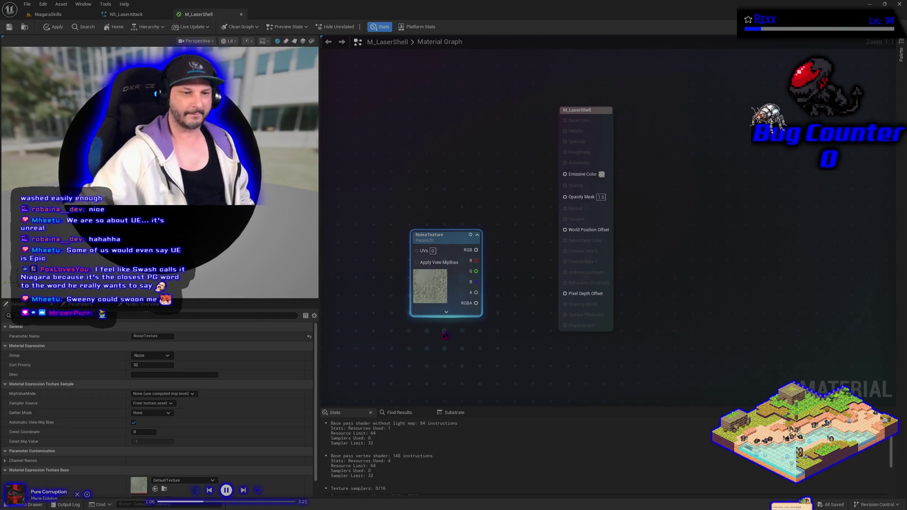
pyautogui.click(355, 273)
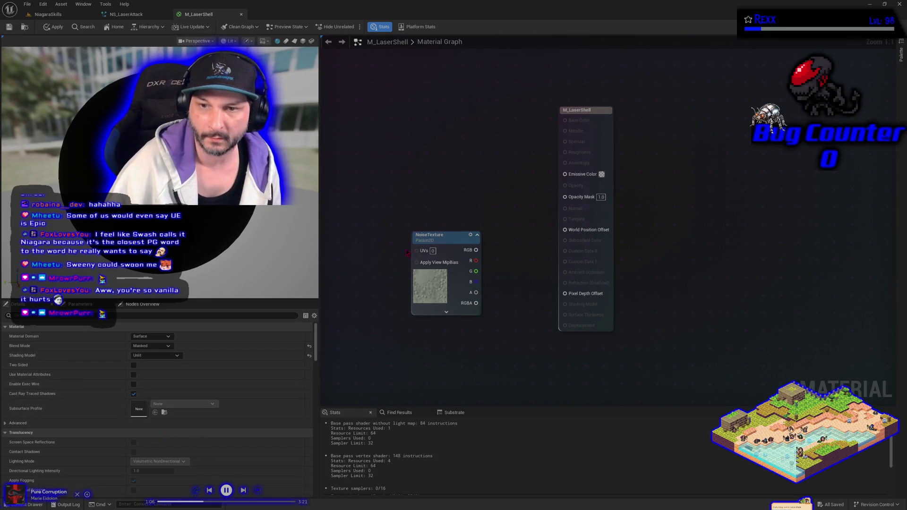
# Open the Texture asset choices for the NoiseTexture parameter in the Details panel.
pyautogui.click(448, 232)
pyautogui.click(181, 480)
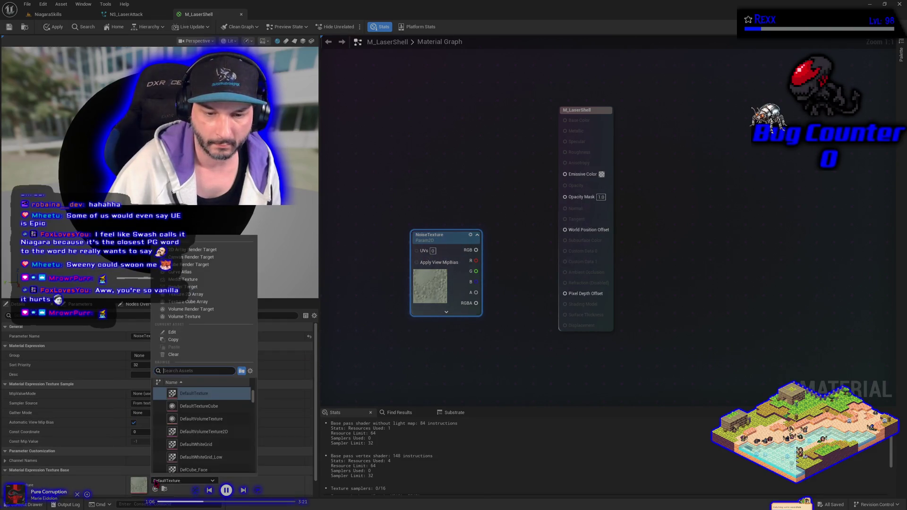
# Search 'marble', assign T_MarbleNoise1 to NoiseTexture, and reposition the node in the graph.
pyautogui.write('marble')
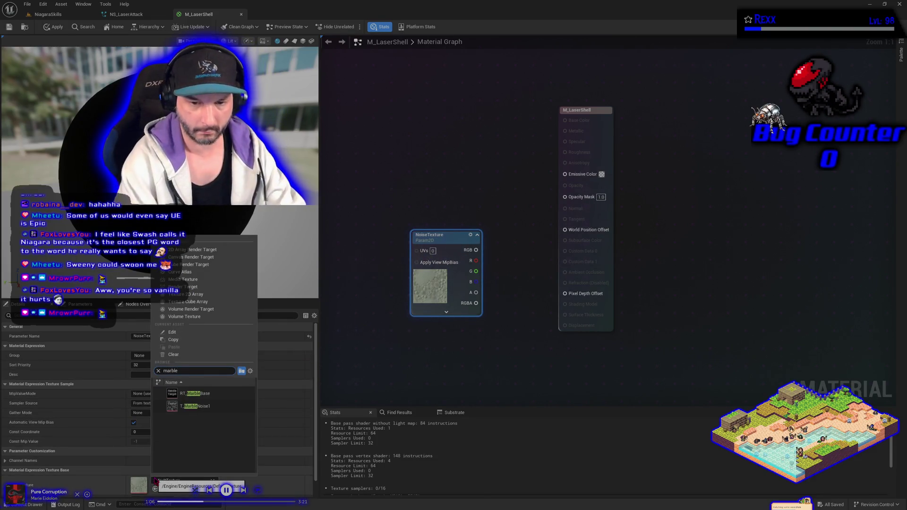
pyautogui.click(204, 406)
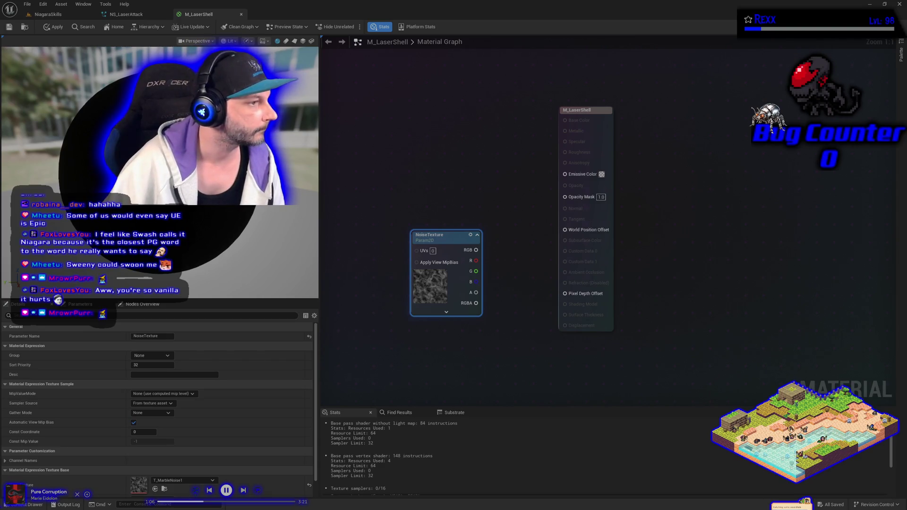
pyautogui.moveTo(480, 256)
pyautogui.mouseDown()
pyautogui.moveTo(503, 238)
pyautogui.moveTo(435, 204)
pyautogui.moveTo(547, 209)
pyautogui.moveTo(584, 201)
pyautogui.mouseUp()
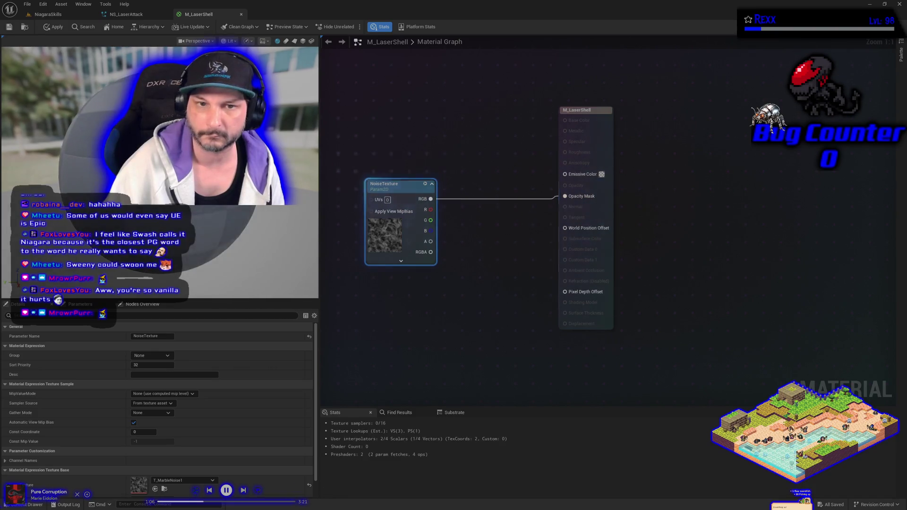
# Apply and save M_LaserShell, then bring up the NoiseTexture node's context menu.
pyautogui.click(56, 27)
pyautogui.click(9, 27)
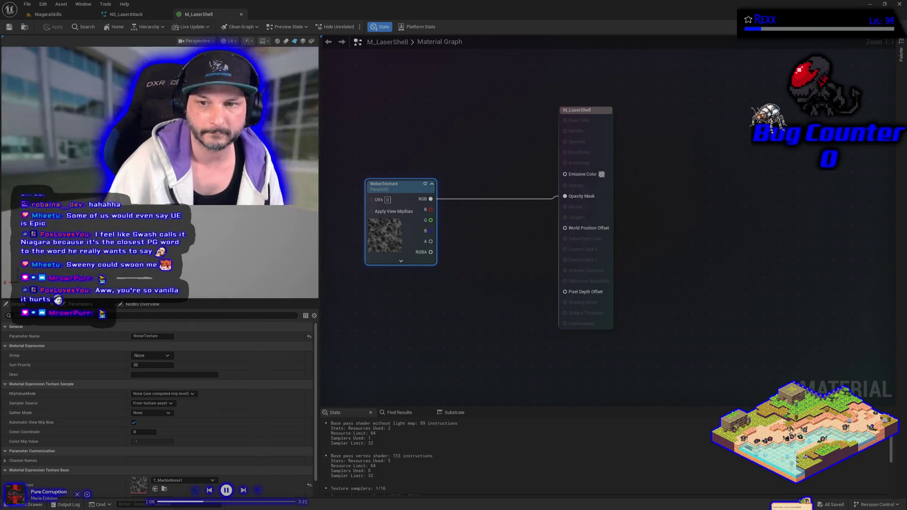
pyautogui.rightClick(409, 189)
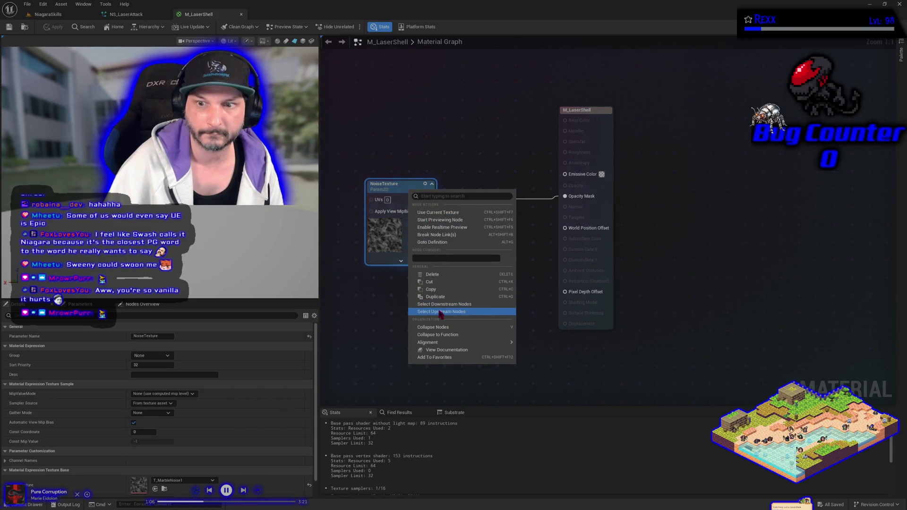
# Choose Stop Previewing Node on NoiseTexture so the full M_LaserShell material previews again.
pyautogui.click(434, 226)
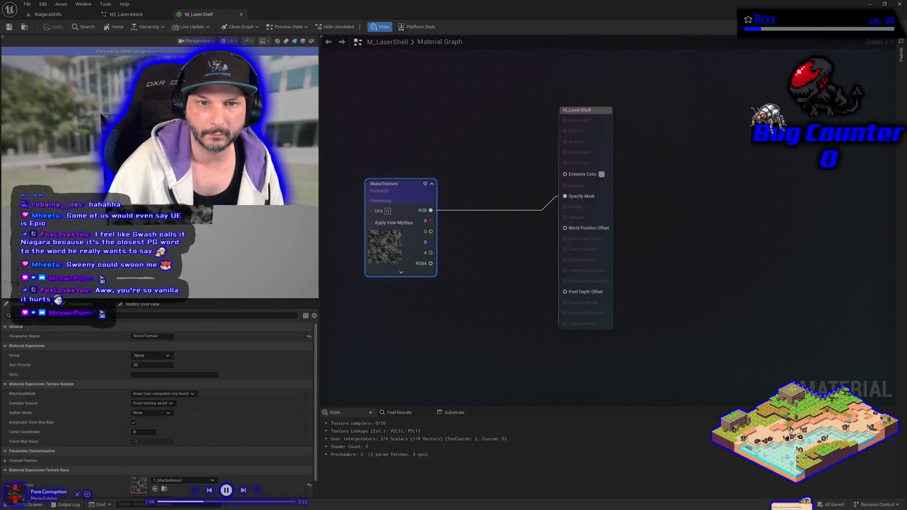
pyautogui.rightClick(400, 190)
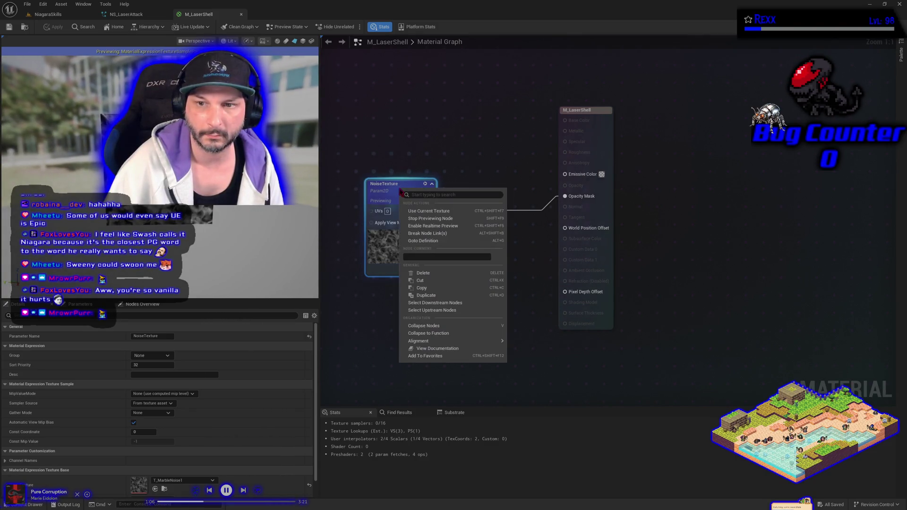
pyautogui.click(422, 219)
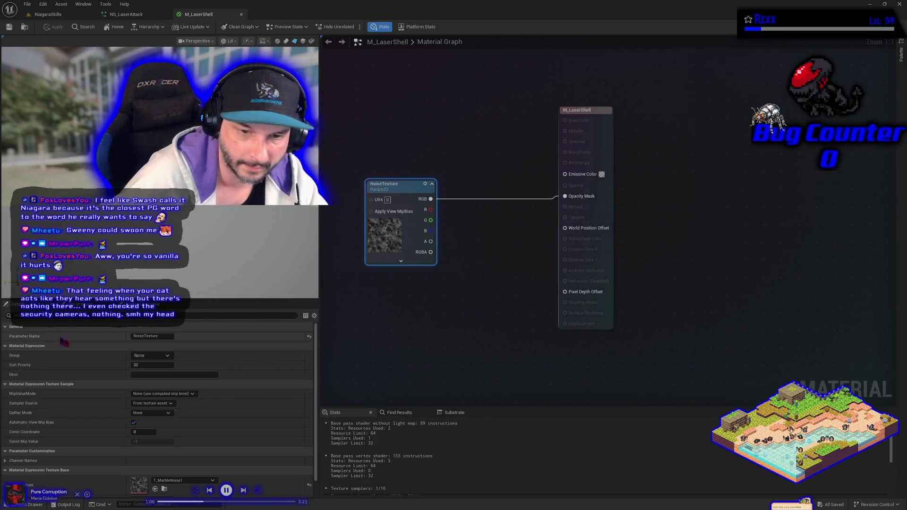
# Select the M_LaserShell result node to show its Masked, Unlit material settings.
pyautogui.click(330, 347)
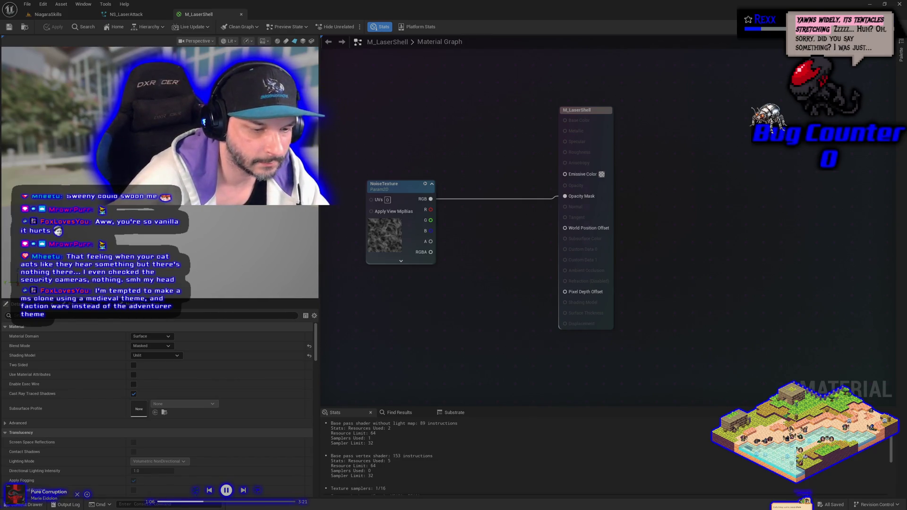
pyautogui.click(410, 186)
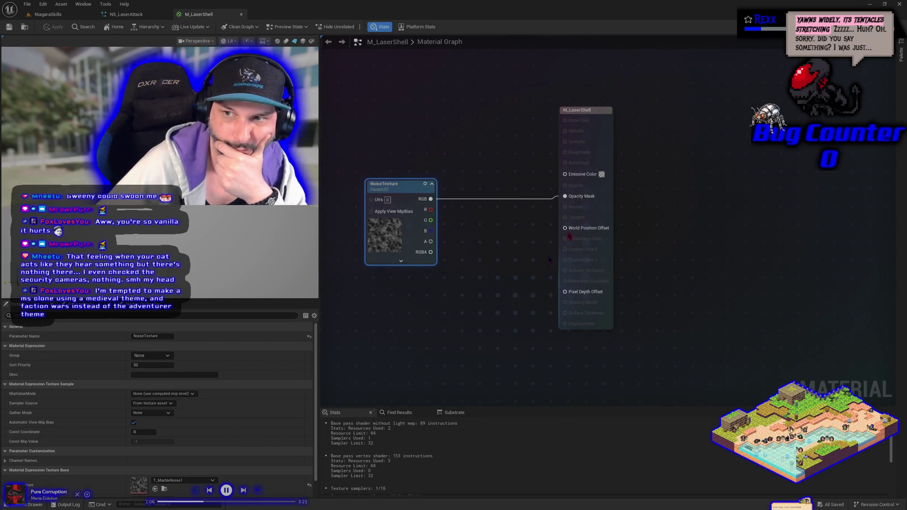
pyautogui.click(606, 107)
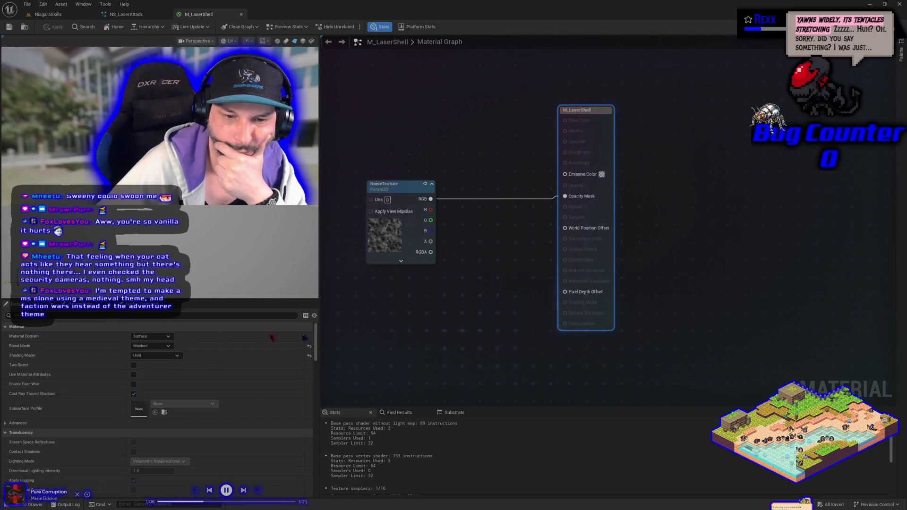
# Try Translucent blend mode with noise RGB wired into Opacity, then break that link.
pyautogui.click(150, 345)
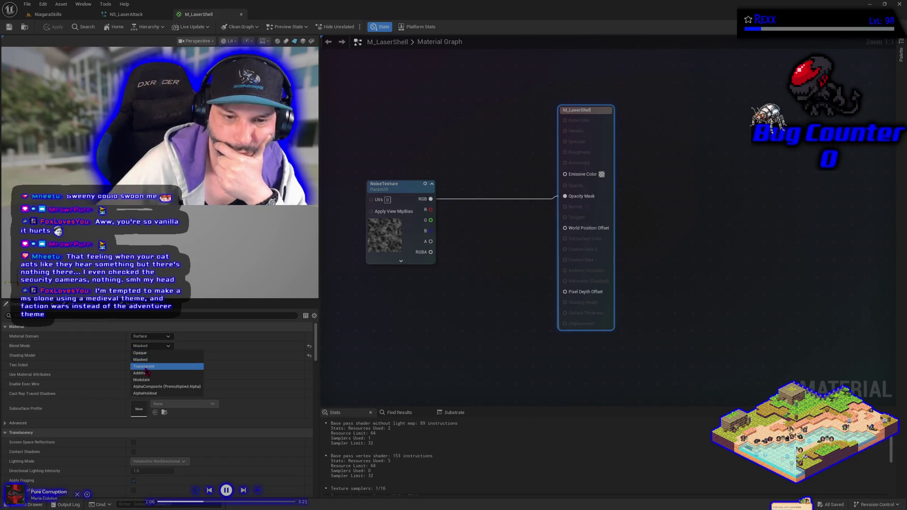
pyautogui.click(145, 367)
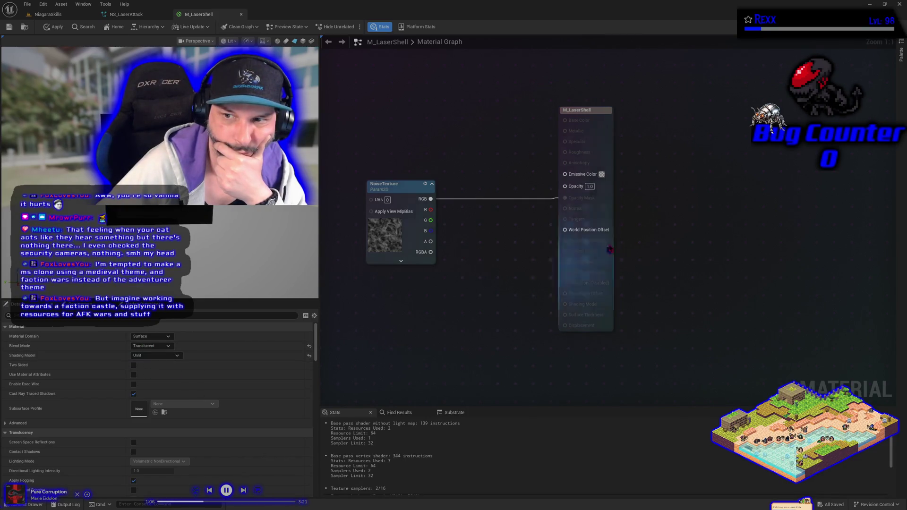
pyautogui.moveTo(428, 200)
pyautogui.mouseDown()
pyautogui.moveTo(572, 204)
pyautogui.moveTo(565, 186)
pyautogui.mouseUp()
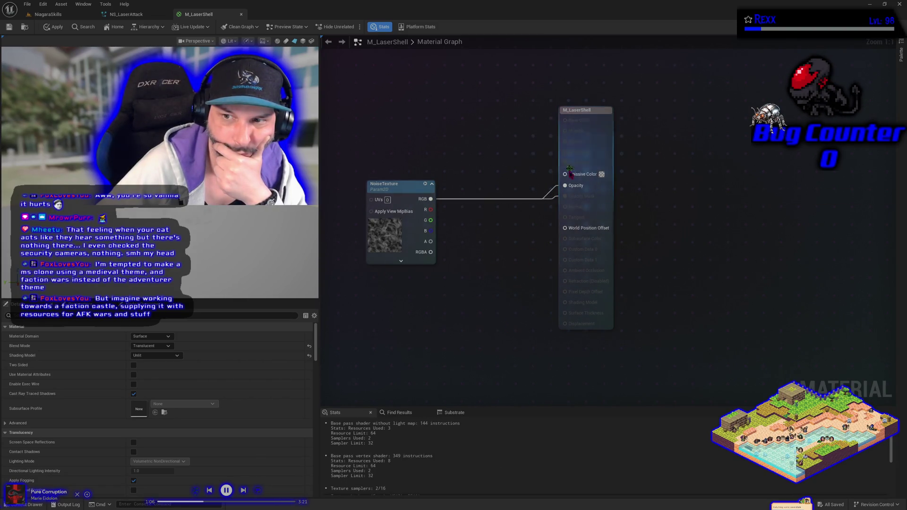
pyautogui.rightClick(565, 187)
pyautogui.click(589, 217)
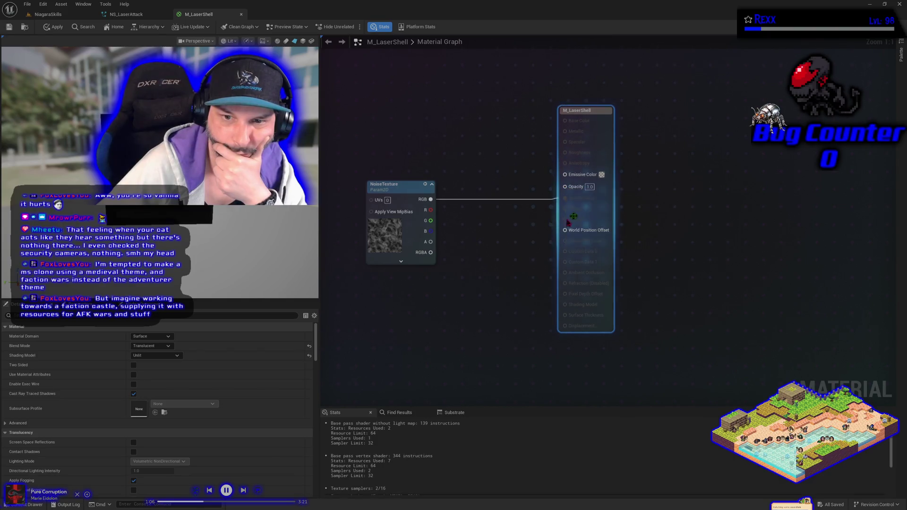
# Set Blend Mode back to Masked and apply the material changes.
pyautogui.click(149, 347)
pyautogui.click(144, 360)
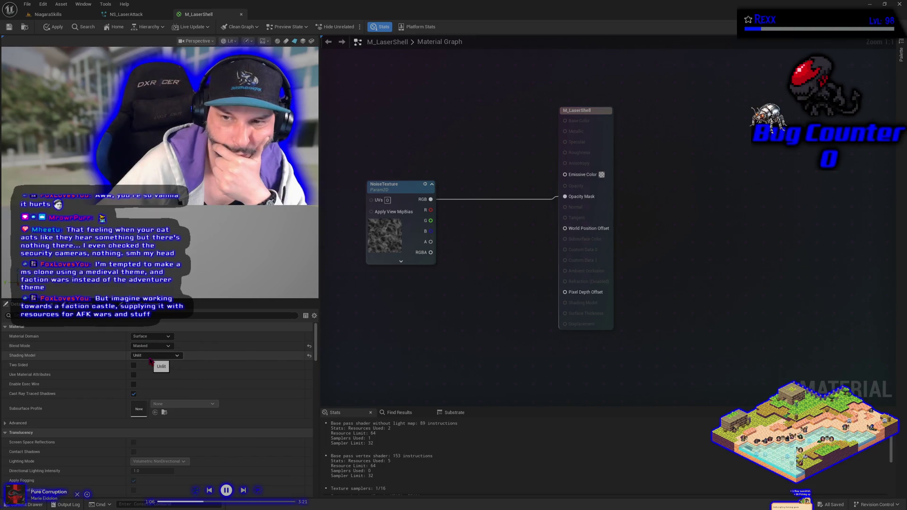
pyautogui.click(46, 29)
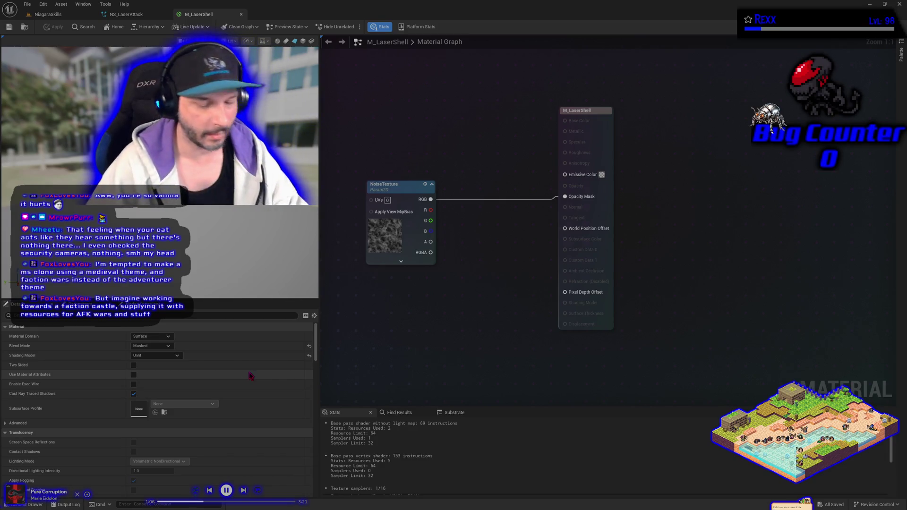
pyautogui.scroll(-1, 442, 318)
# Reconnect the NoiseTexture RGB output to the Opacity Mask input.
pyautogui.moveTo(453, 317); pyautogui.dragTo(539, 317)
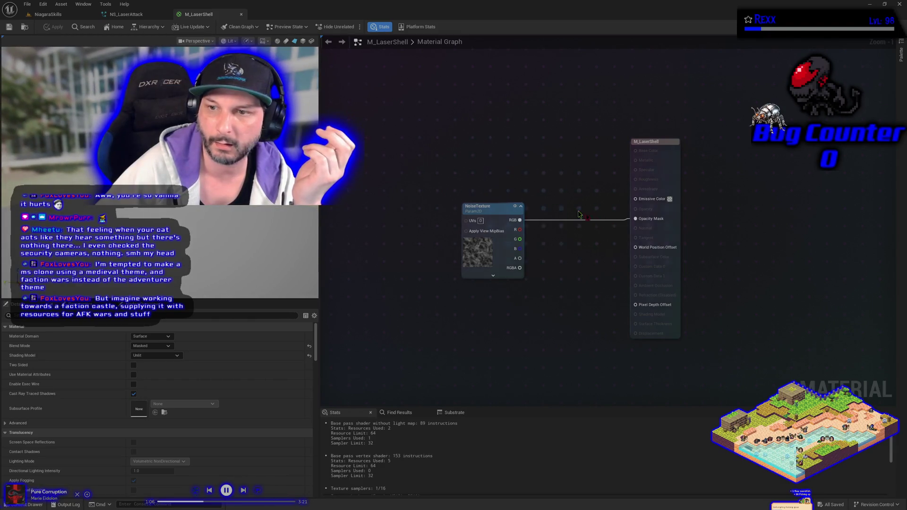
pyautogui.keyDown('alt'); pyautogui.click(635, 218); pyautogui.keyUp('alt')
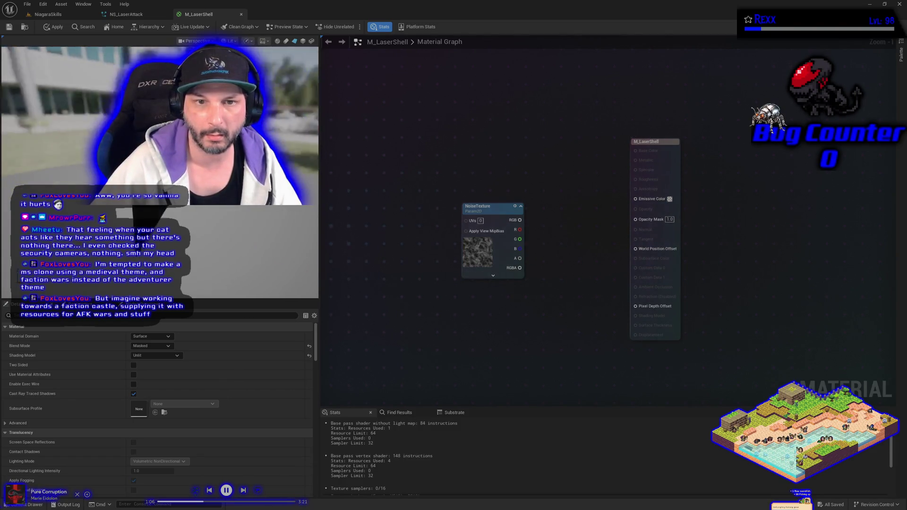
pyautogui.moveTo(519, 220)
pyautogui.mouseDown()
pyautogui.moveTo(573, 236)
pyautogui.moveTo(635, 218)
pyautogui.mouseUp()
# Locate T_MarbleNoise1 in the Content Drawer with Ctrl+B and open it in the texture editor.
pyautogui.click(477, 245)
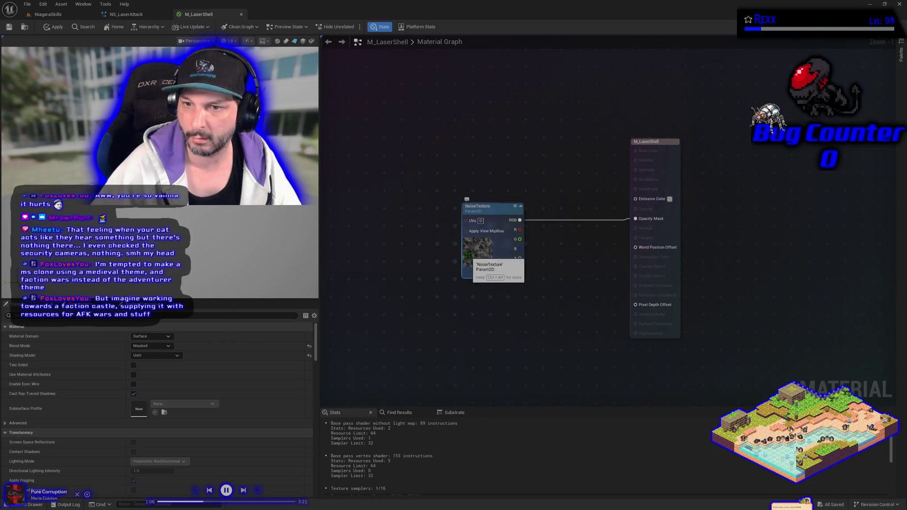
pyautogui.hotkey('ctrl', 'b')
pyautogui.doubleClick(230, 400)
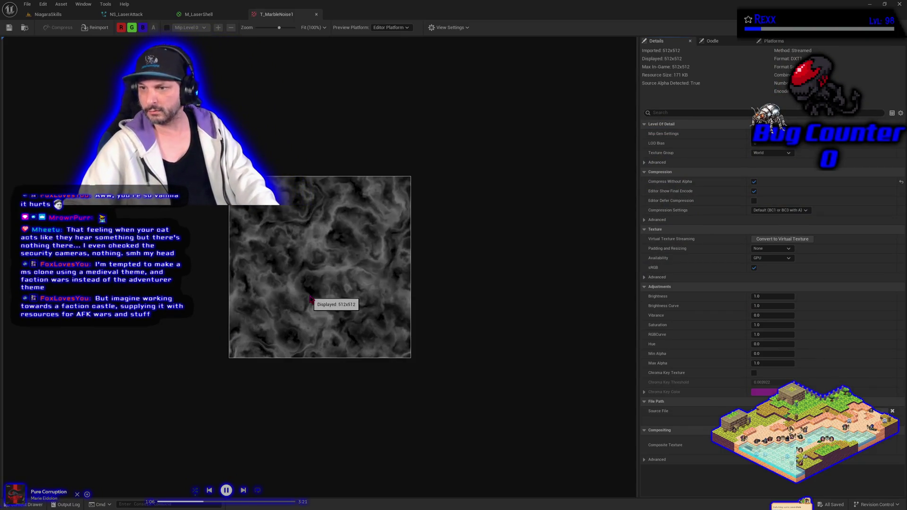
# Try T_MarbleNoise1 Brightness 2.0 then 10.0, saving and checking the material and level each time.
pyautogui.click(771, 297)
pyautogui.write('2')
pyautogui.press('Return')
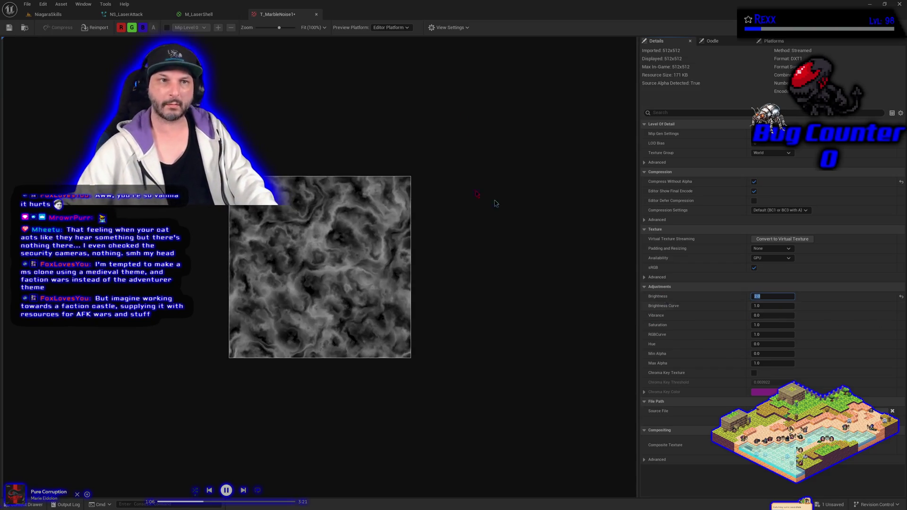
pyautogui.click(9, 28)
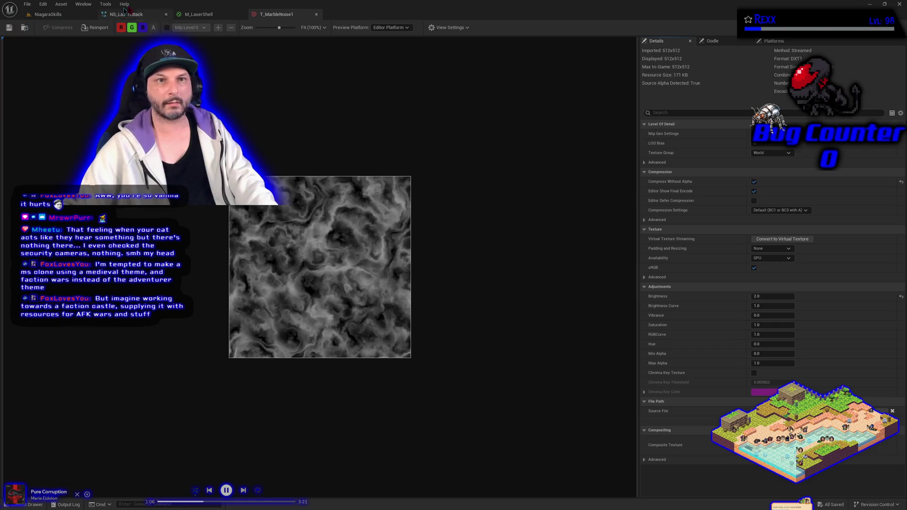
pyautogui.click(189, 14)
pyautogui.click(279, 14)
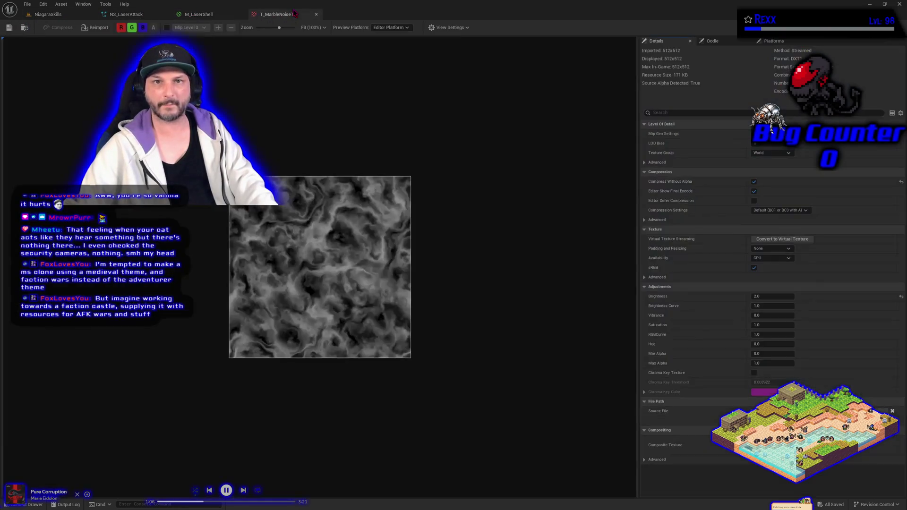
pyautogui.click(758, 296)
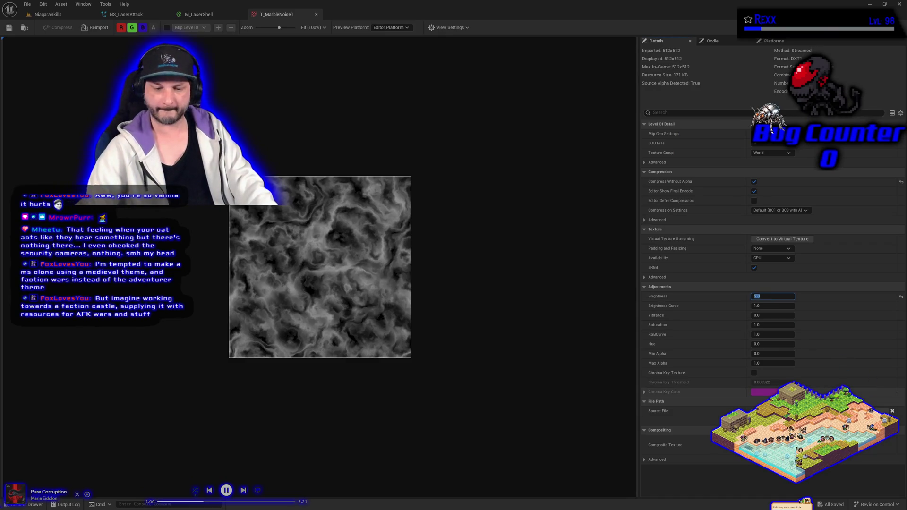
pyautogui.write('10')
pyautogui.press('Return')
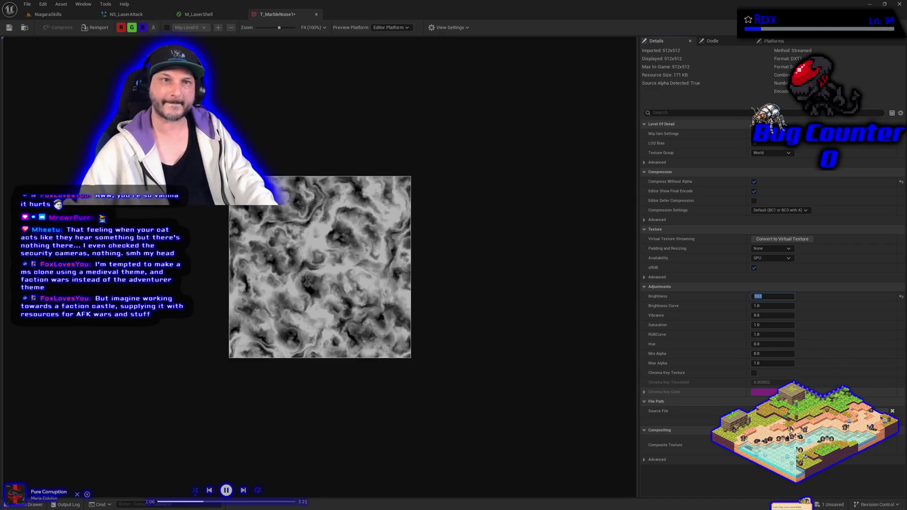
pyautogui.click(8, 27)
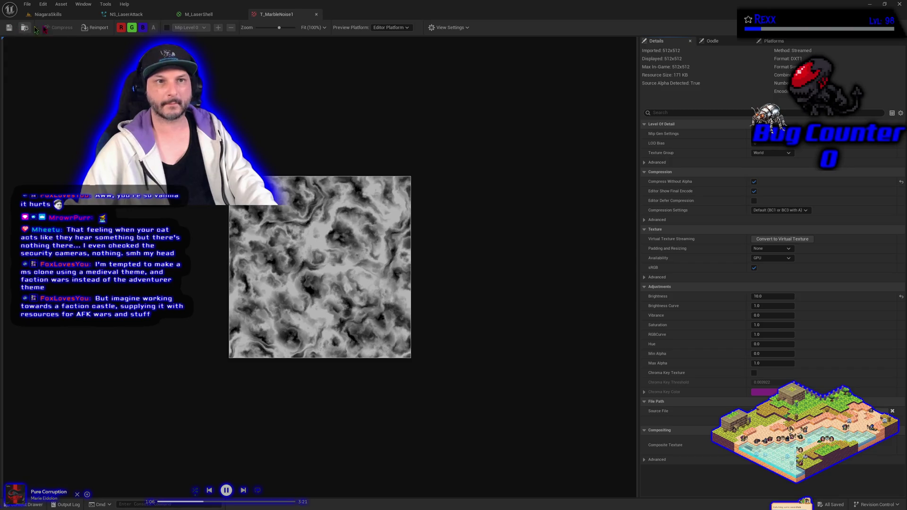
pyautogui.click(66, 15)
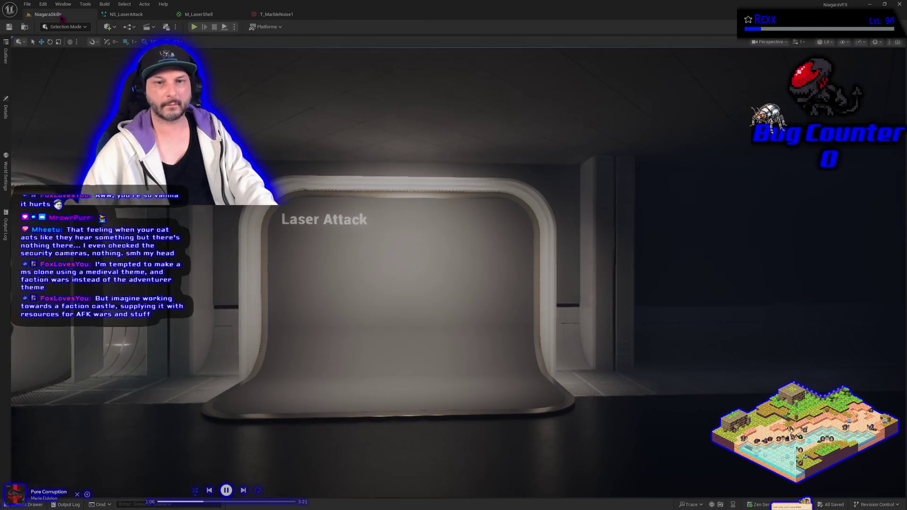
pyautogui.click(214, 15)
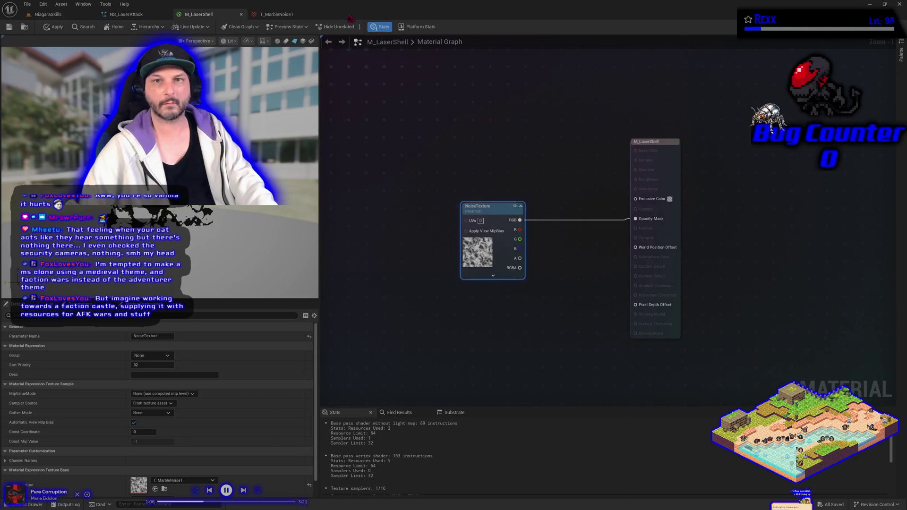
pyautogui.click(286, 14)
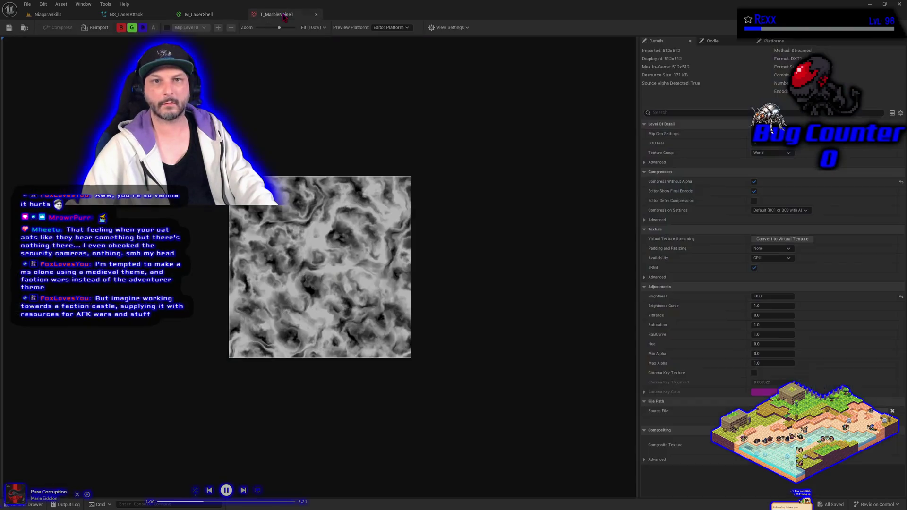
# Settle on Brightness 5.0, save the texture, and return to M_LaserShell's graph.
pyautogui.click(775, 297)
pyautogui.write('5')
pyautogui.press('Return')
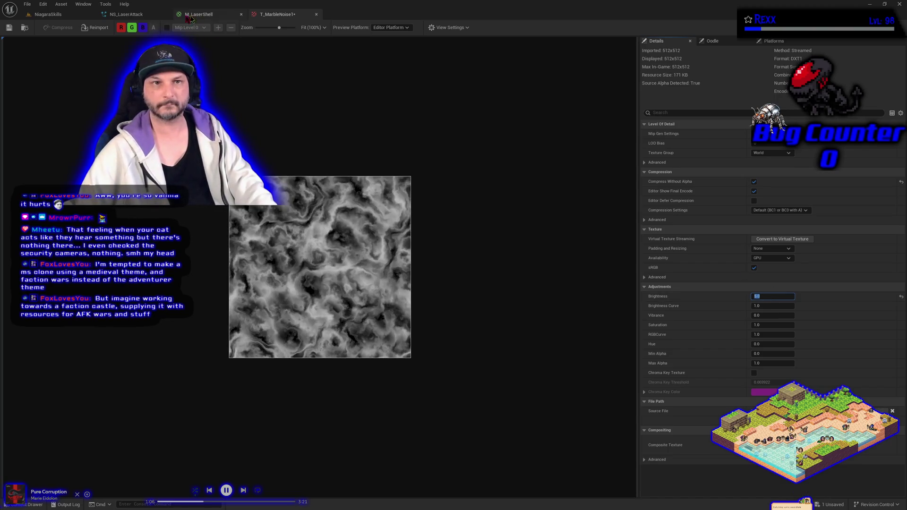
pyautogui.click(8, 27)
pyautogui.click(201, 14)
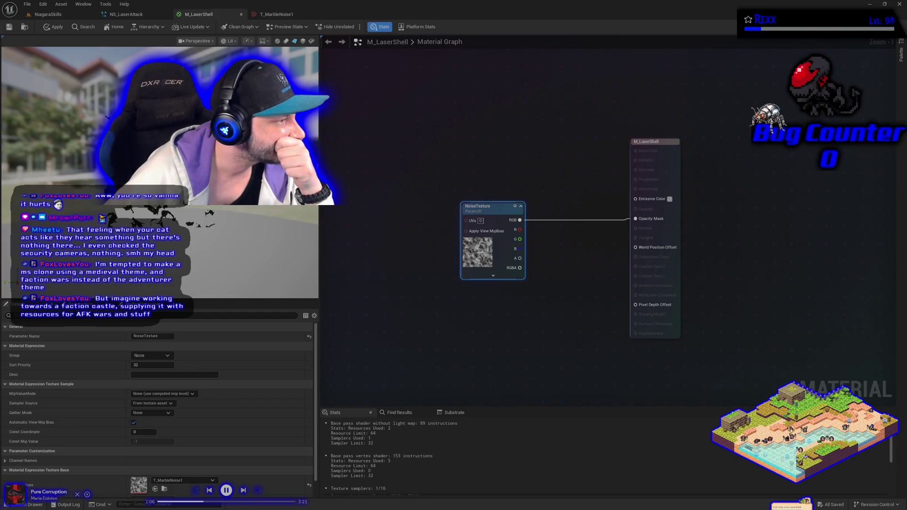
# Add a Panner node via node search left of the NoiseTexture node.
pyautogui.rightClick(342, 220)
pyautogui.write('panner')
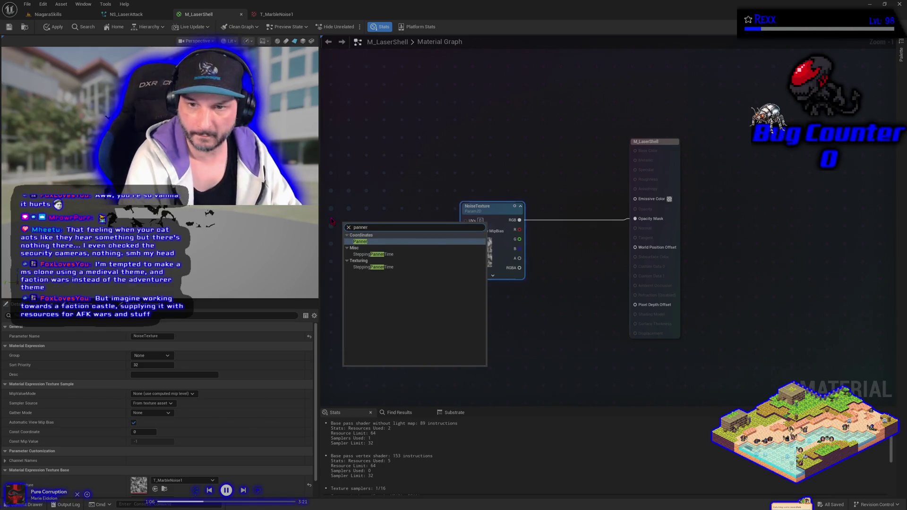
pyautogui.press('Return')
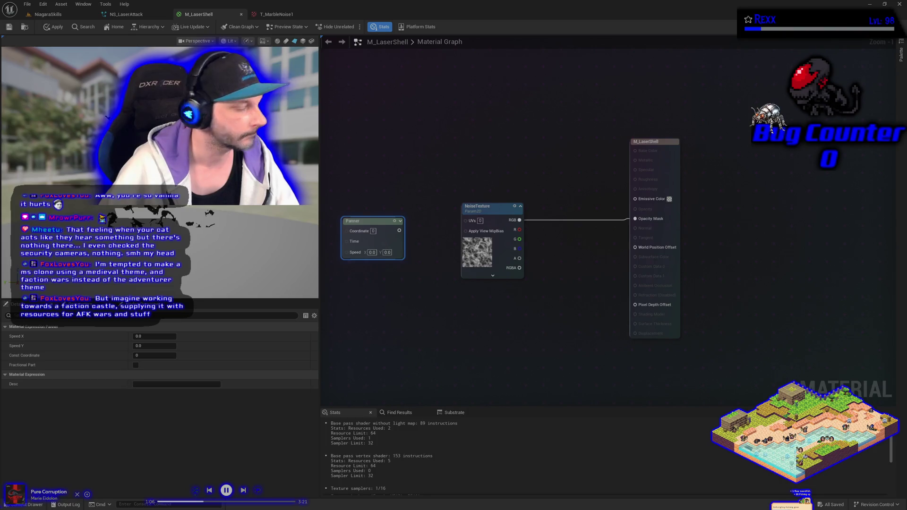
# Add scalar parameters named U Speed and V Speed, stacking V Speed under U Speed.
pyautogui.click(362, 298)
pyautogui.write('ssssssss')
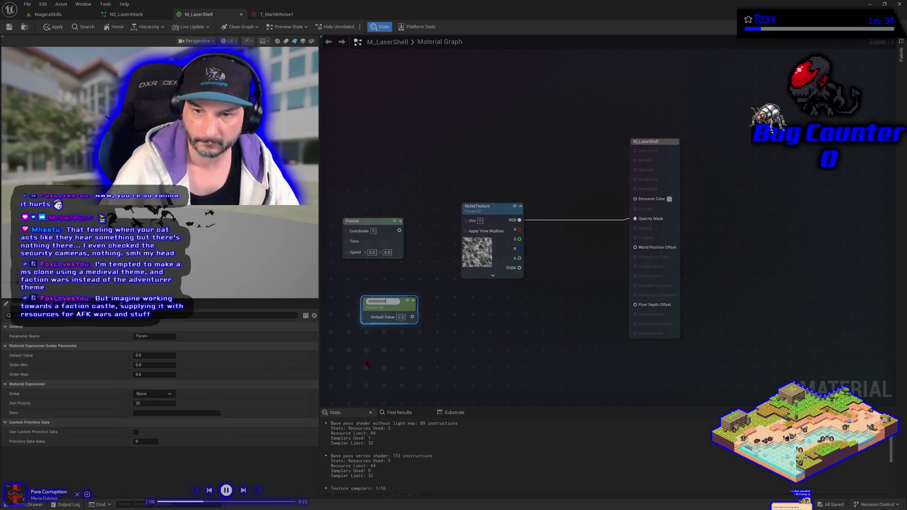
pyautogui.write('U Speed')
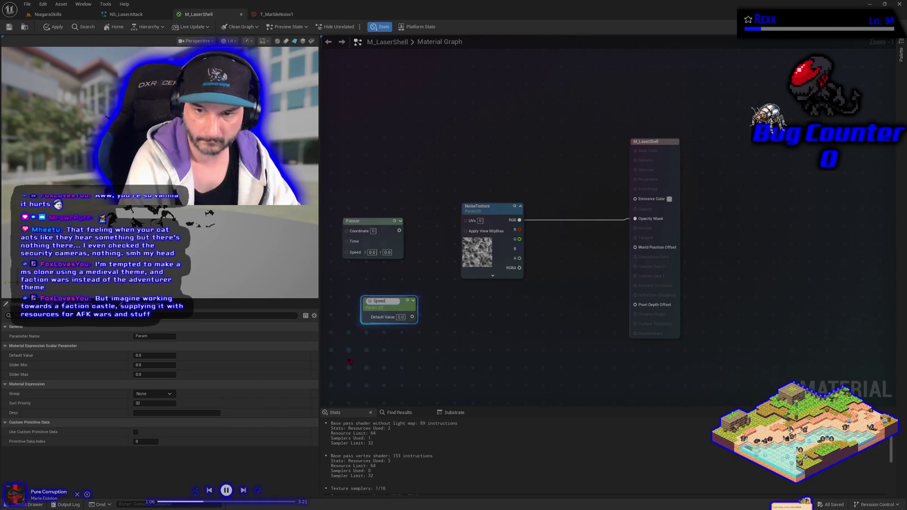
pyautogui.press('Return')
pyautogui.rightClick(348, 360)
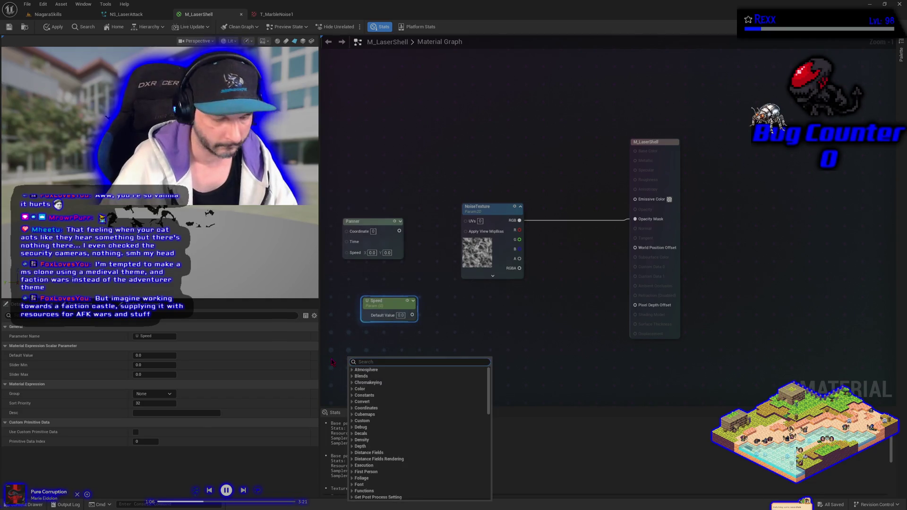
pyautogui.click(332, 362)
pyautogui.click(364, 373)
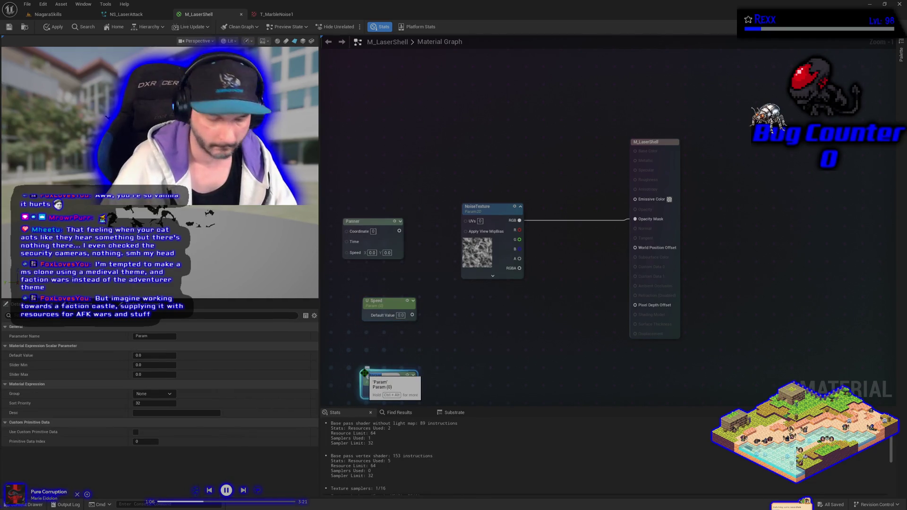
pyautogui.write('V Speed')
pyautogui.press('Return')
pyautogui.moveTo(384, 376); pyautogui.dragTo(386, 331)
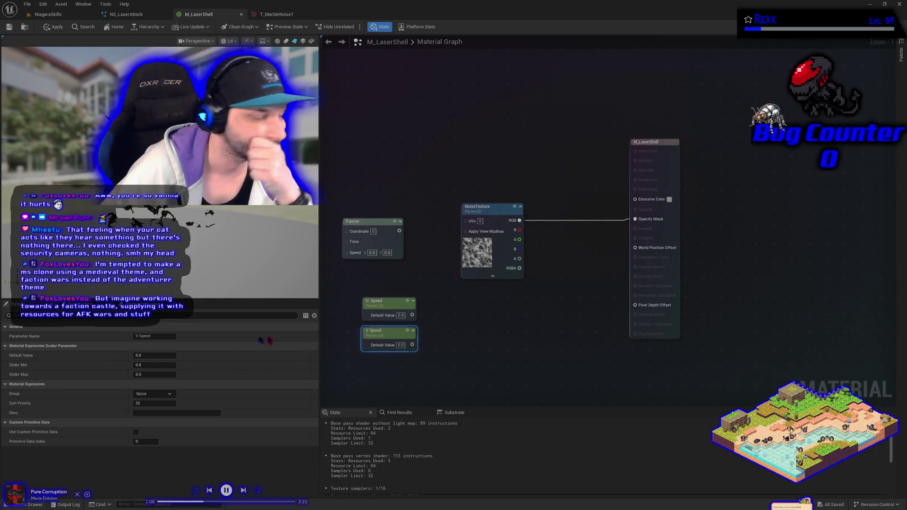
# Create a MakeFloat2 node with U Speed into X and V Speed into Y.
pyautogui.click(390, 307)
pyautogui.moveTo(412, 315)
pyautogui.mouseDown()
pyautogui.moveTo(435, 320)
pyautogui.moveTo(427, 316)
pyautogui.mouseUp()
pyautogui.write('make float')
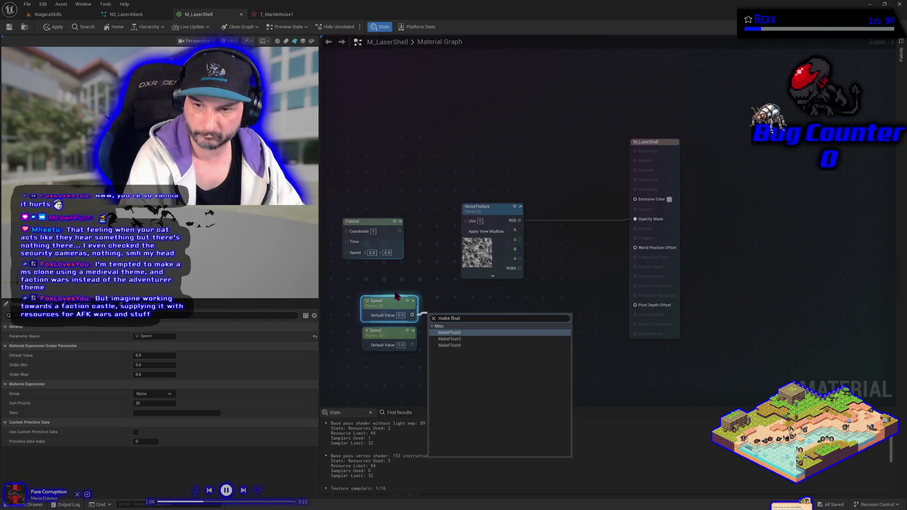
pyautogui.press('Return')
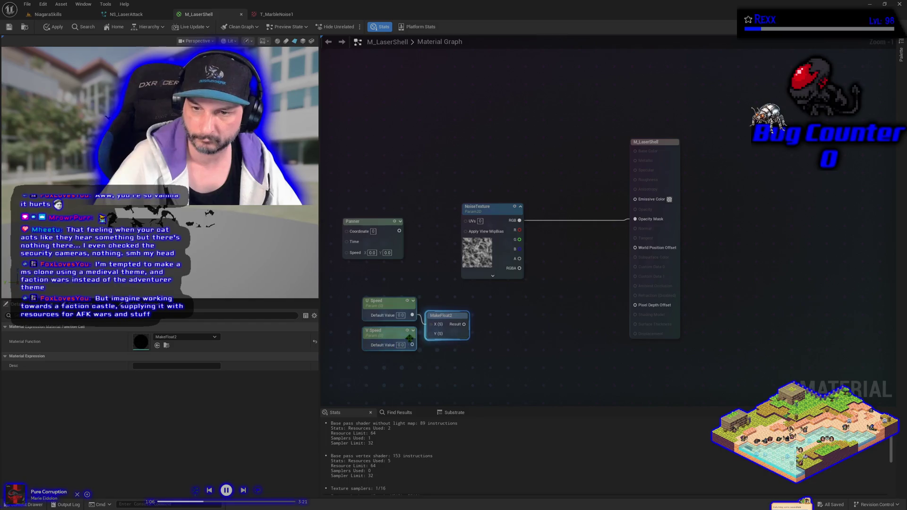
pyautogui.moveTo(412, 344); pyautogui.dragTo(423, 334)
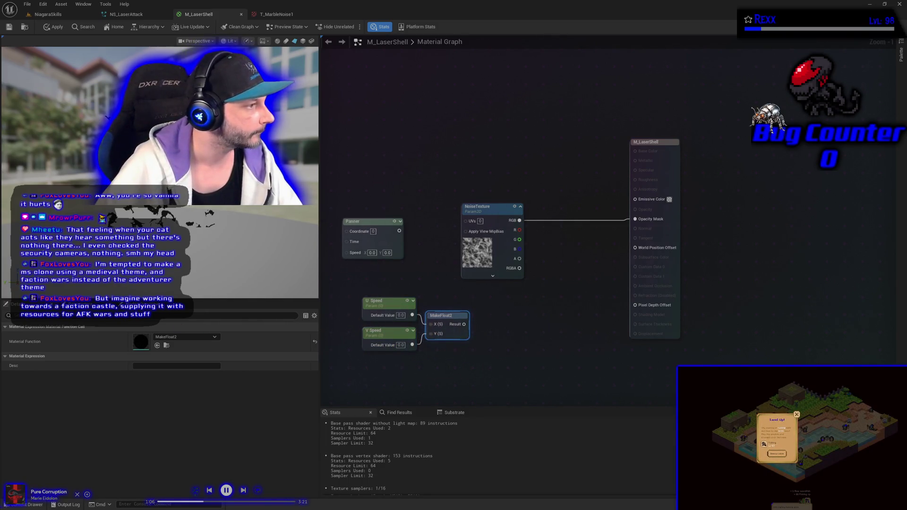
# Wire Panner output into NoiseTexture UVs and MakeFloat2 Result into Panner Speed.
pyautogui.moveTo(399, 231)
pyautogui.mouseDown()
pyautogui.moveTo(455, 245)
pyautogui.moveTo(466, 221)
pyautogui.mouseUp()
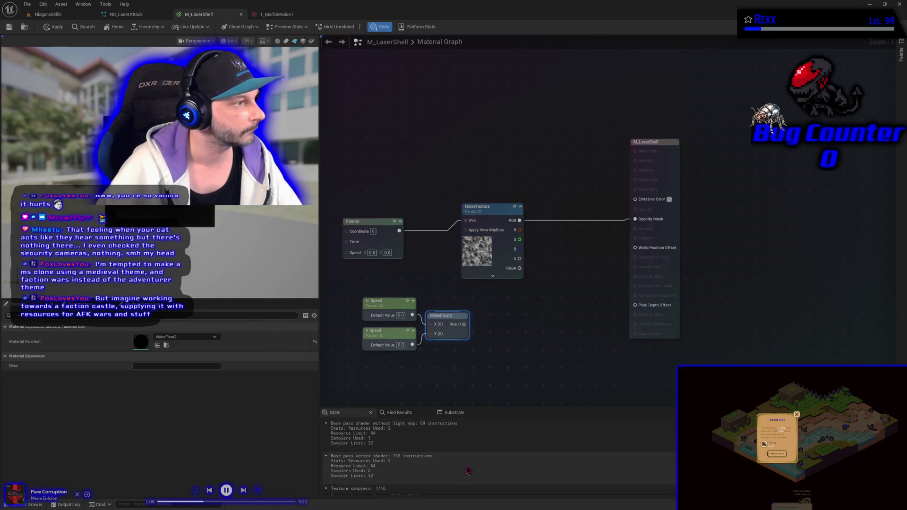
pyautogui.moveTo(455, 324); pyautogui.dragTo(346, 253)
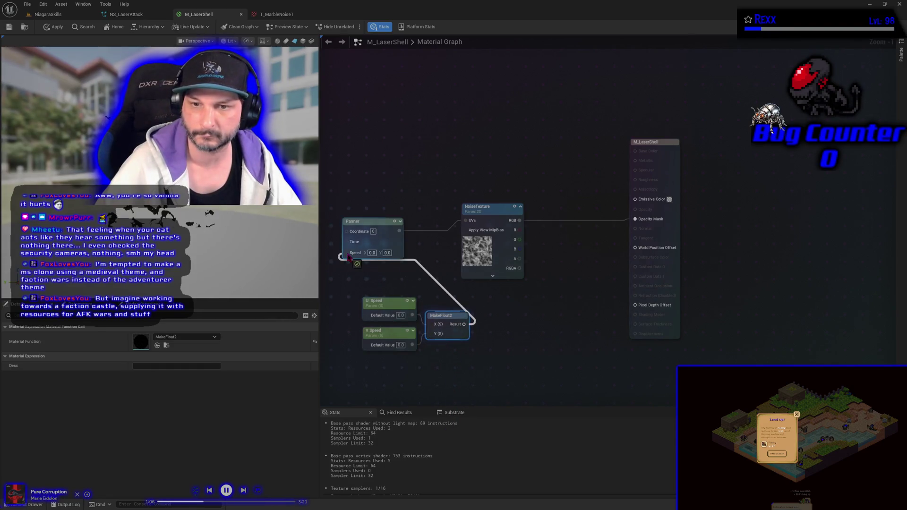
pyautogui.moveTo(650, 347)
pyautogui.mouseDown()
pyautogui.moveTo(409, 216)
pyautogui.moveTo(423, 263)
pyautogui.mouseUp()
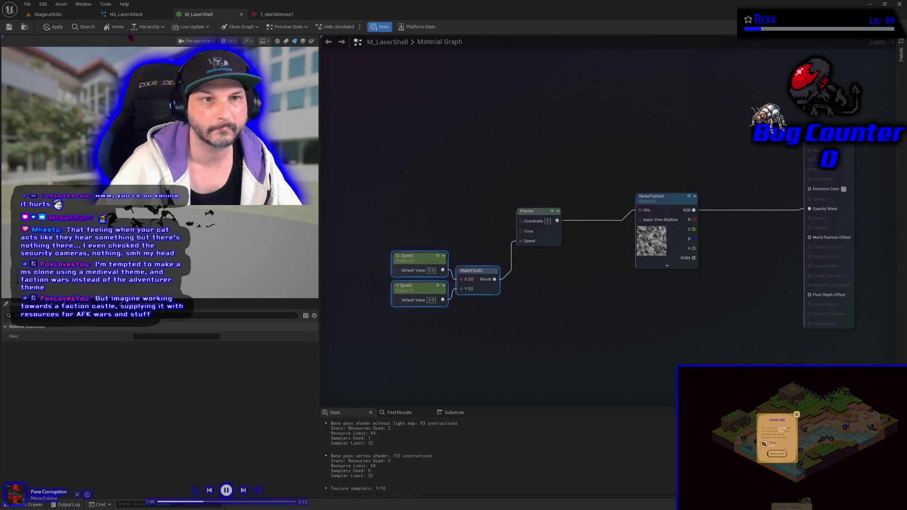
# Apply the material changes and save M_LaserShell.
pyautogui.click(57, 28)
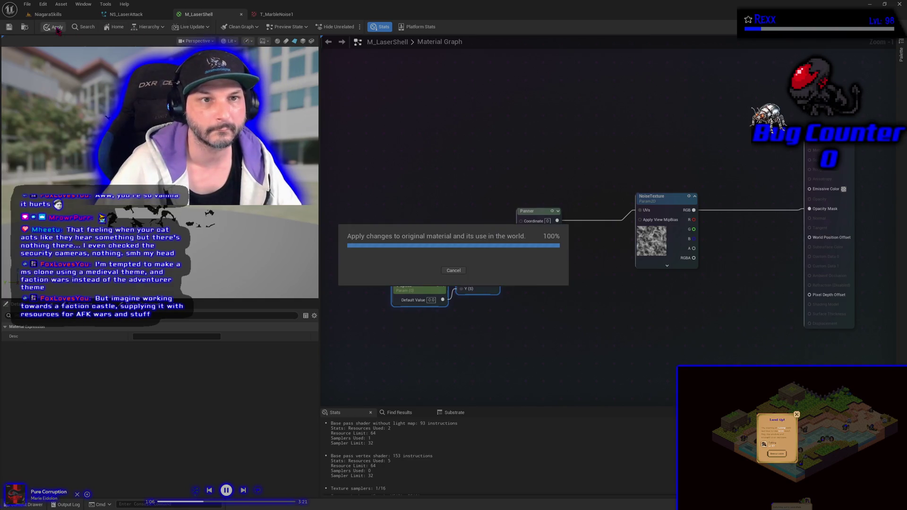
pyautogui.click(27, 4)
pyautogui.click(58, 49)
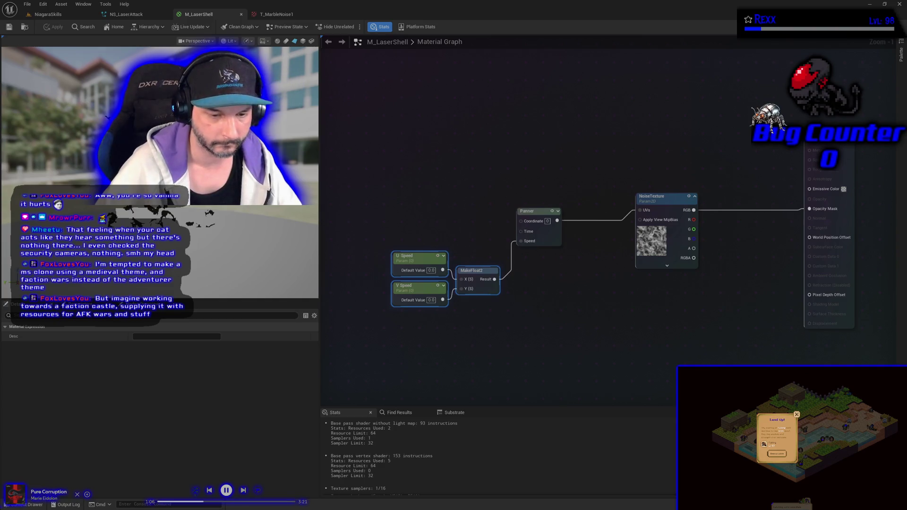
pyautogui.hotkey('ctrl', 'space')
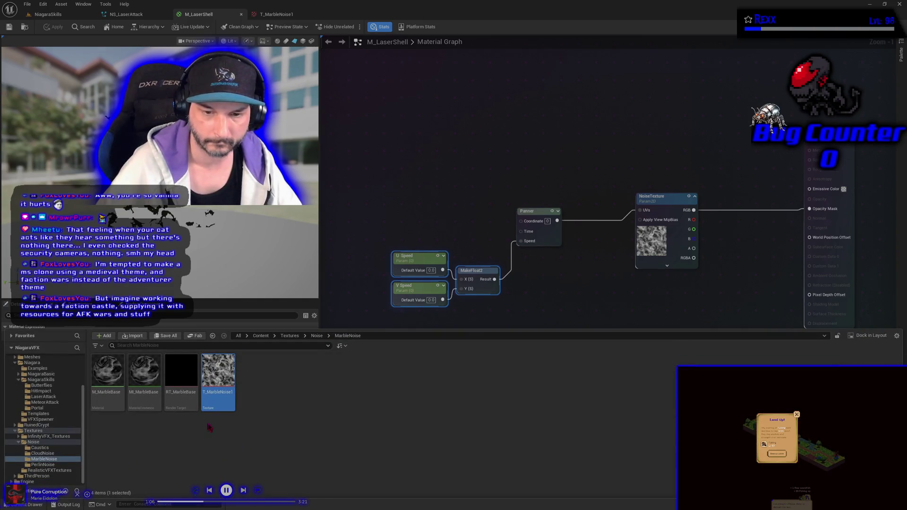
# Create a material instance named MI_LaserShell from M_LaserShell and open it, then return to NS_LaserAttack.
pyautogui.hotkey('ctrl', 'b')
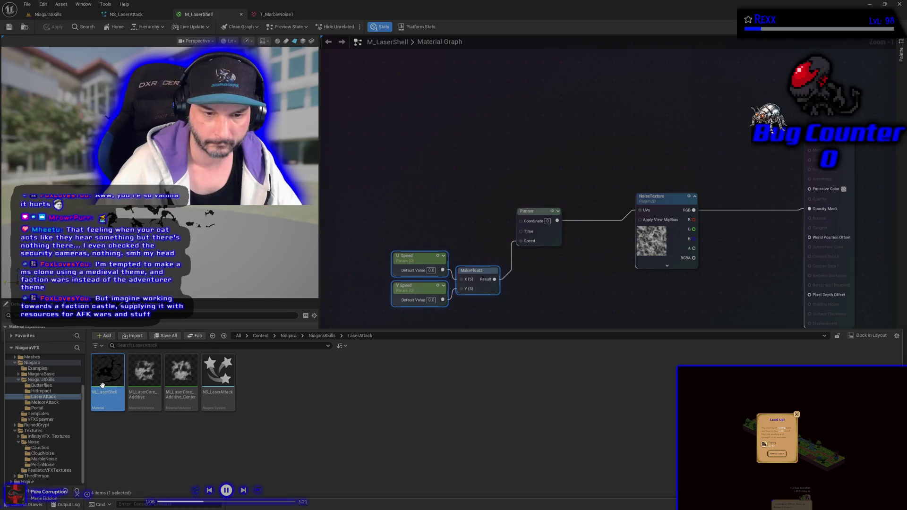
pyautogui.rightClick(102, 385)
pyautogui.click(141, 265)
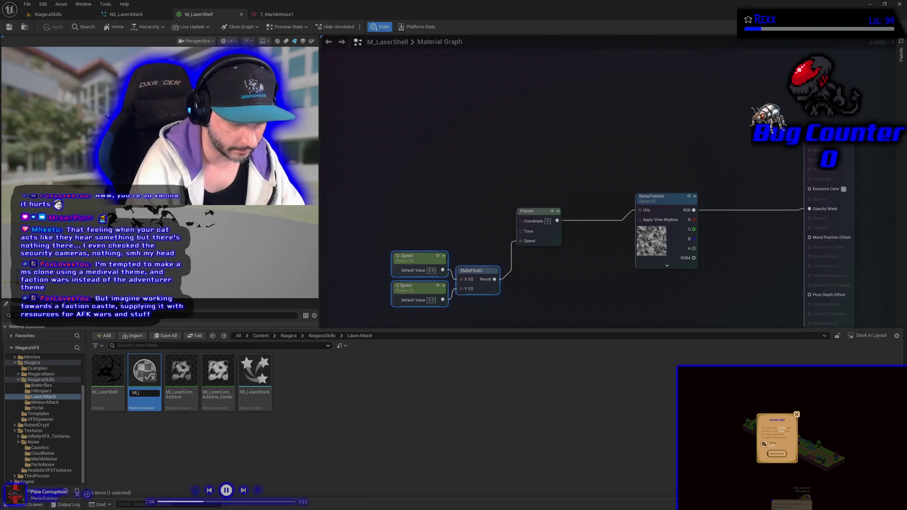
pyautogui.write('LaserShell')
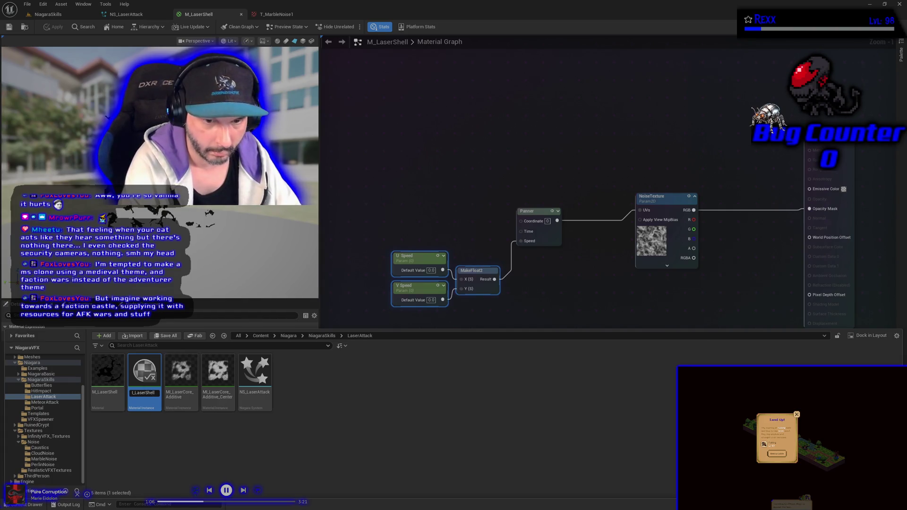
pyautogui.press('Return')
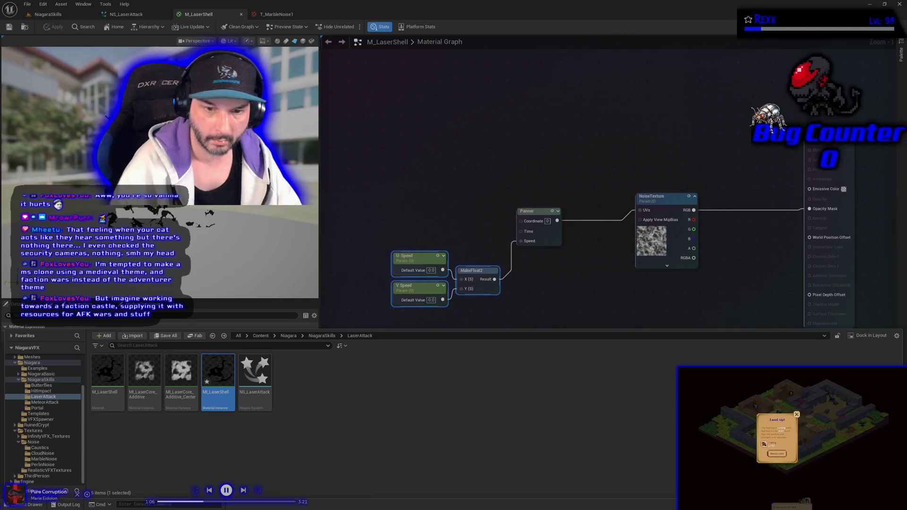
pyautogui.doubleClick(235, 379)
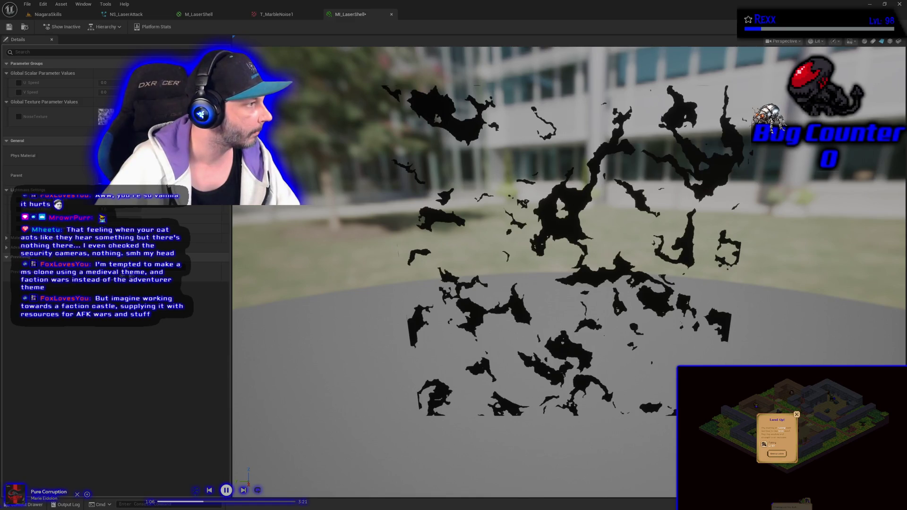
pyautogui.click(126, 15)
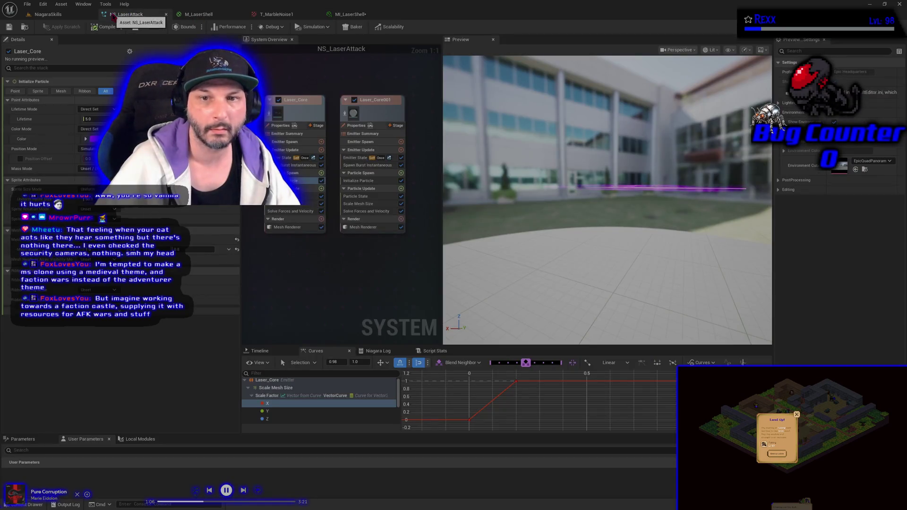
# Duplicate the Laser_Core emitter and place the copy beside the others.
pyautogui.scroll(-1, 343, 295)
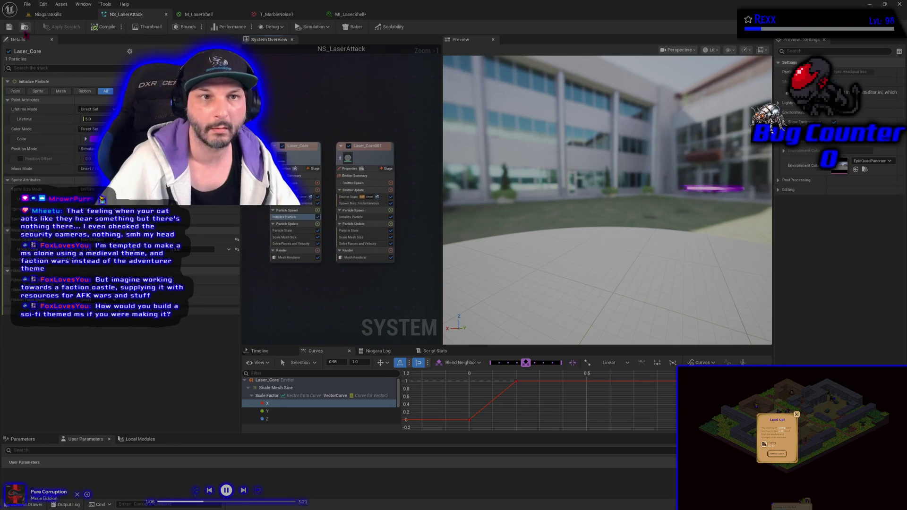
pyautogui.click(25, 6)
pyautogui.click(26, 5)
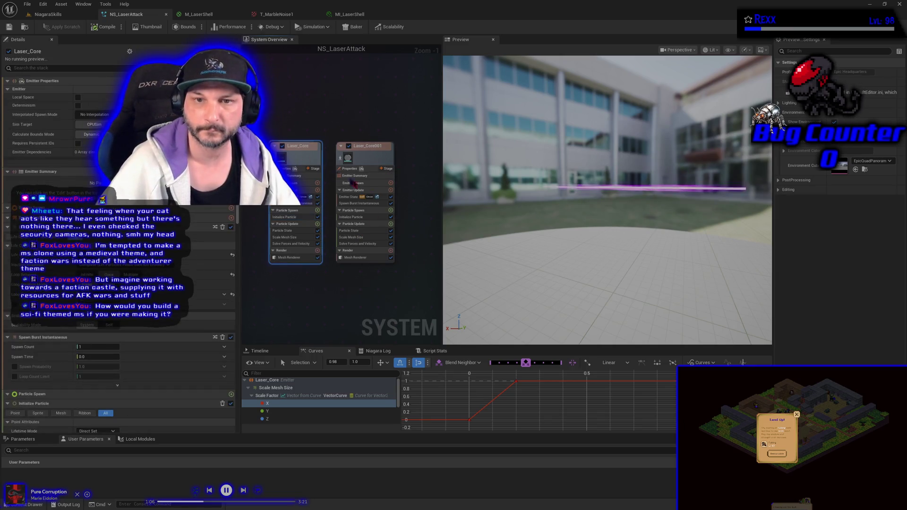
pyautogui.click(295, 148)
pyautogui.hotkey('ctrl', 'd')
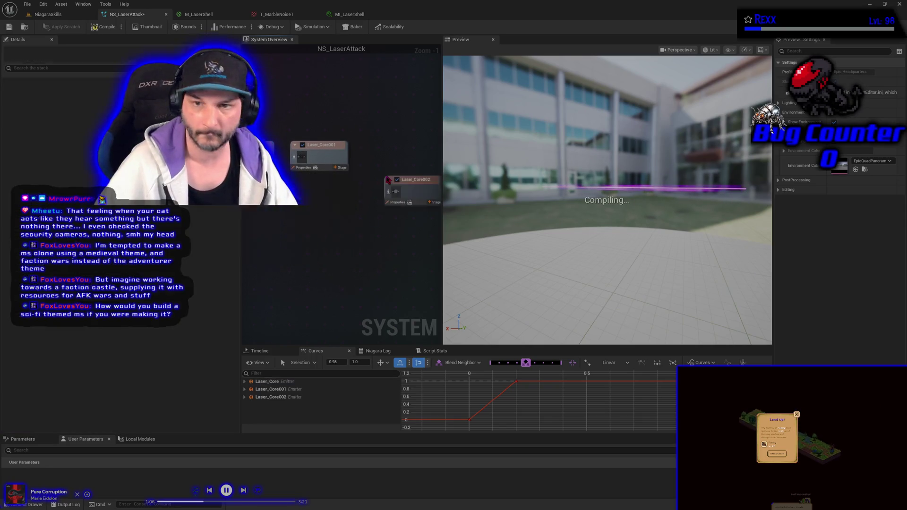
pyautogui.moveTo(419, 191); pyautogui.dragTo(407, 157)
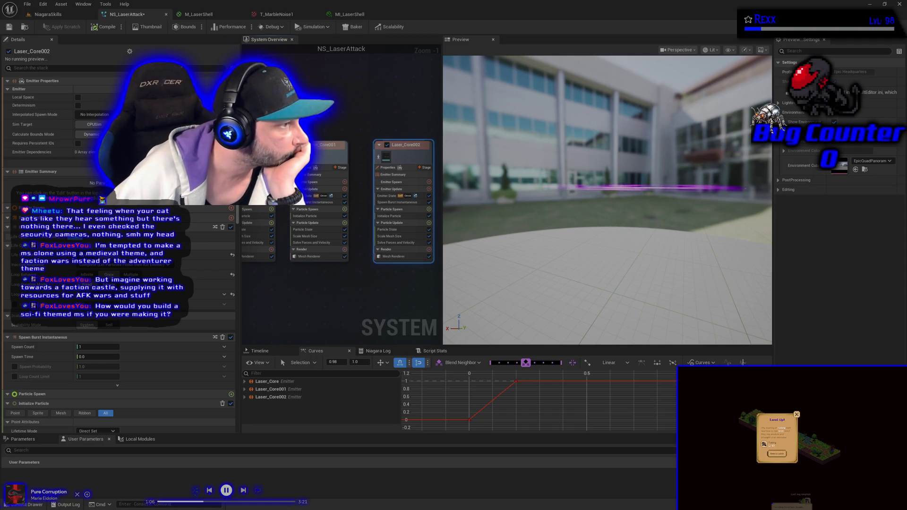
# Rename the duplicated Laser_Core002 emitter to Laser_Shell.
pyautogui.doubleClick(415, 148)
pyautogui.press('BackSpace')
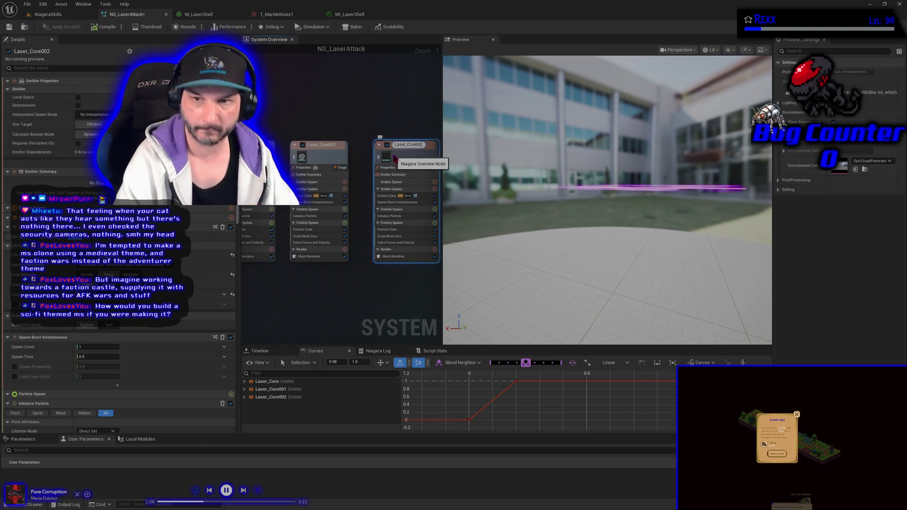
pyautogui.press('BackSpace')
pyautogui.press('BackSpace')
pyautogui.press('BackSpace')
pyautogui.write('Shell')
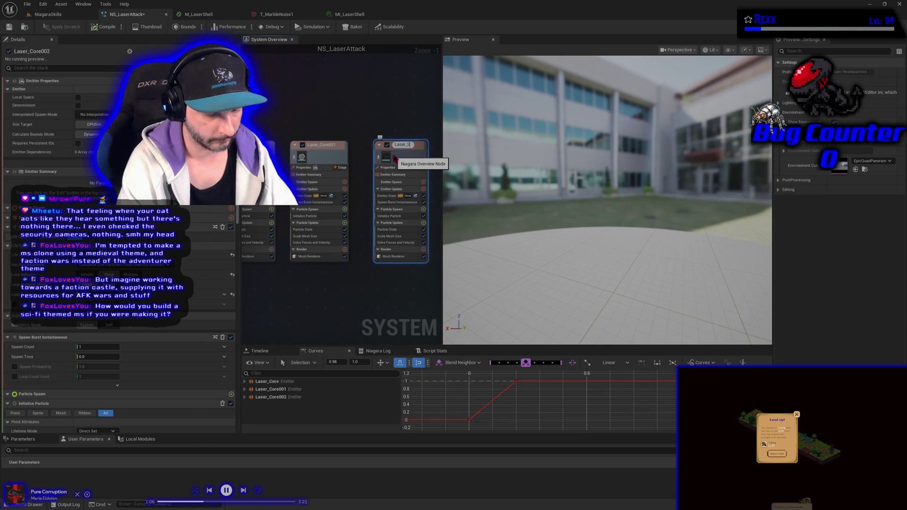
pyautogui.press('Return')
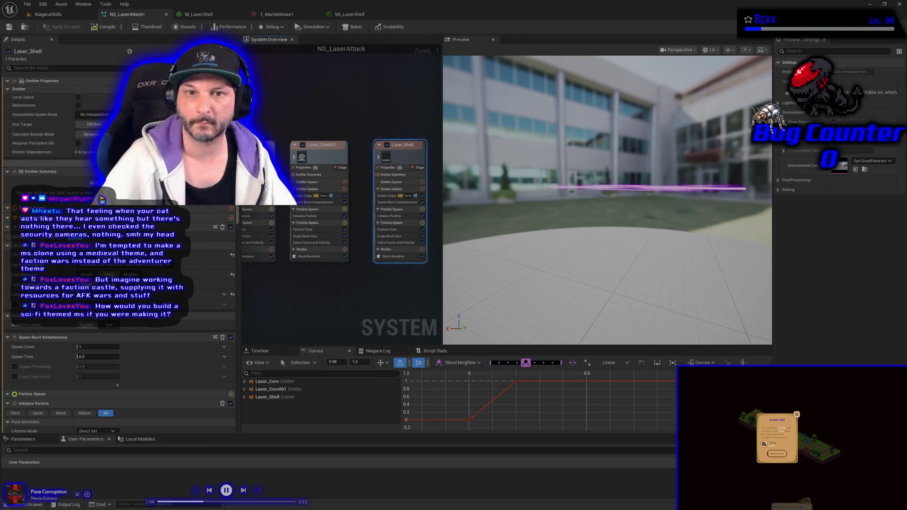
# Rename the Laser_Core001 emitter to Laser_InnerCore.
pyautogui.click(324, 147)
pyautogui.doubleClick(324, 147)
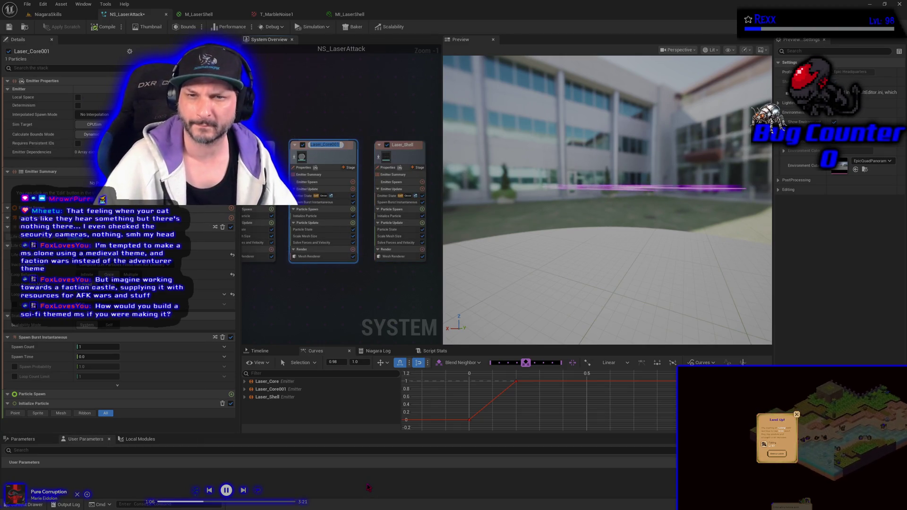
pyautogui.press('BackSpace')
pyautogui.press('BackSpace')
pyautogui.press('BackSpace')
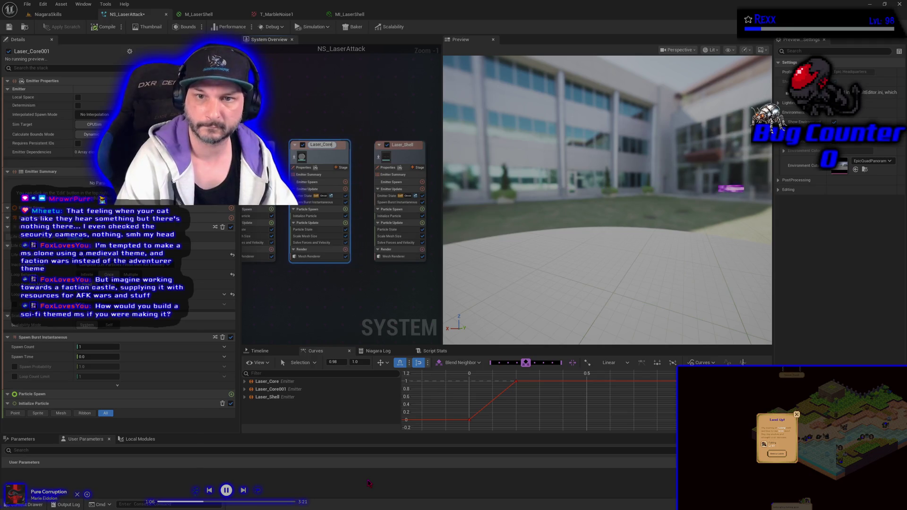
pyautogui.press('Left')
pyautogui.press('Left')
pyautogui.press('Left')
pyautogui.write('Inner')
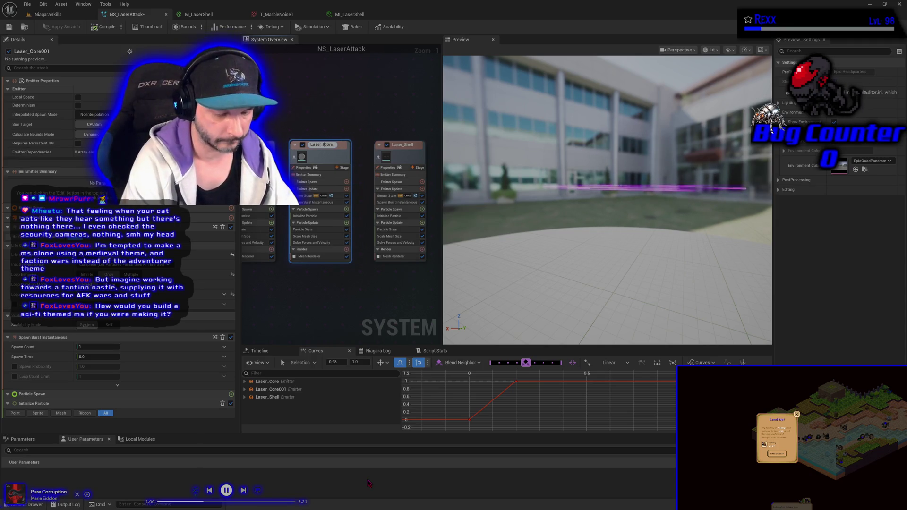
pyautogui.press('Return')
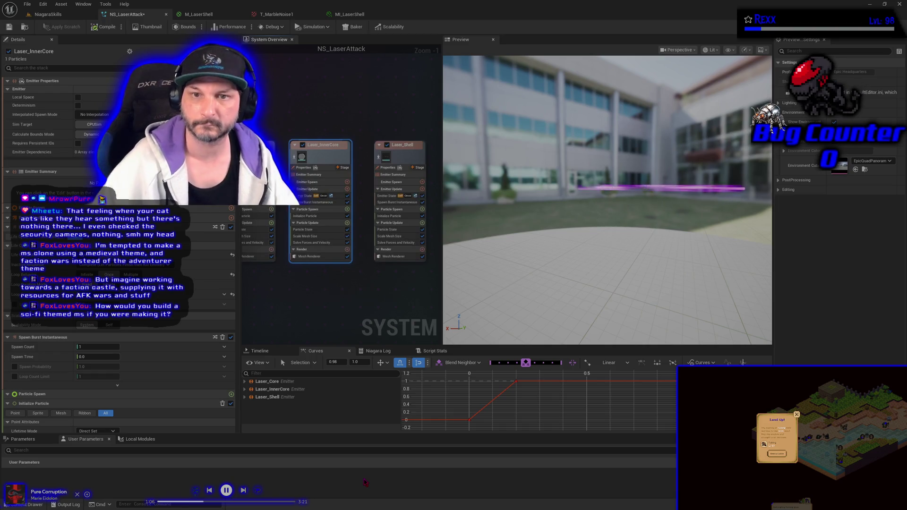
# Rename the Laser_Core emitter to Laser_OuterCore and select Laser_Shell's mesh renderer.
pyautogui.click(303, 144)
pyautogui.doubleClick(304, 144)
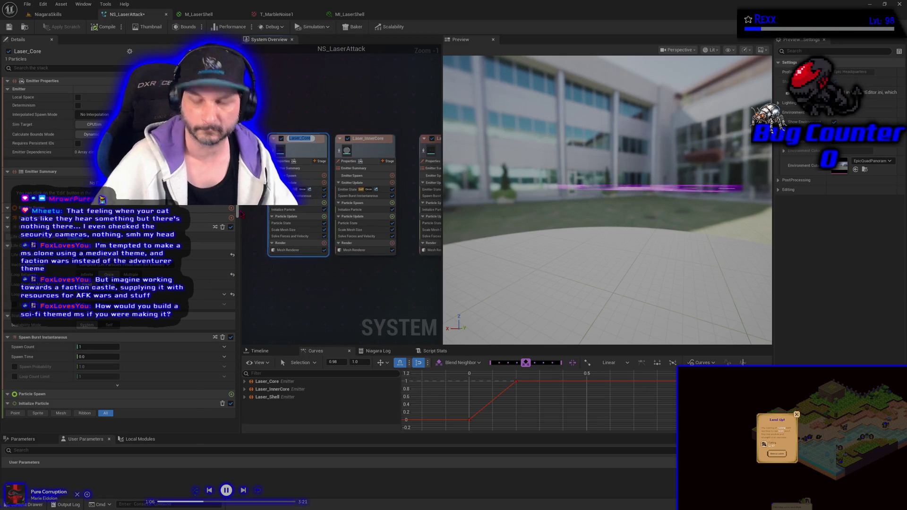
pyautogui.write('Outer')
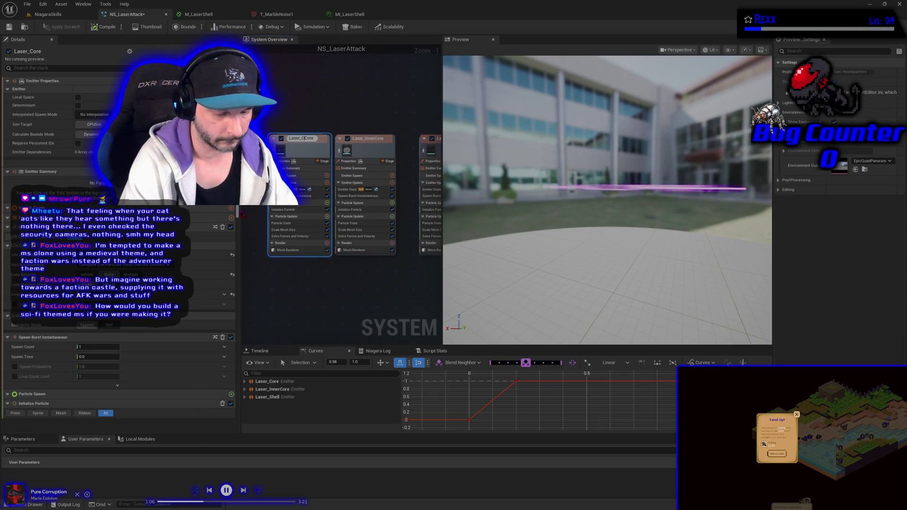
pyautogui.press('Return')
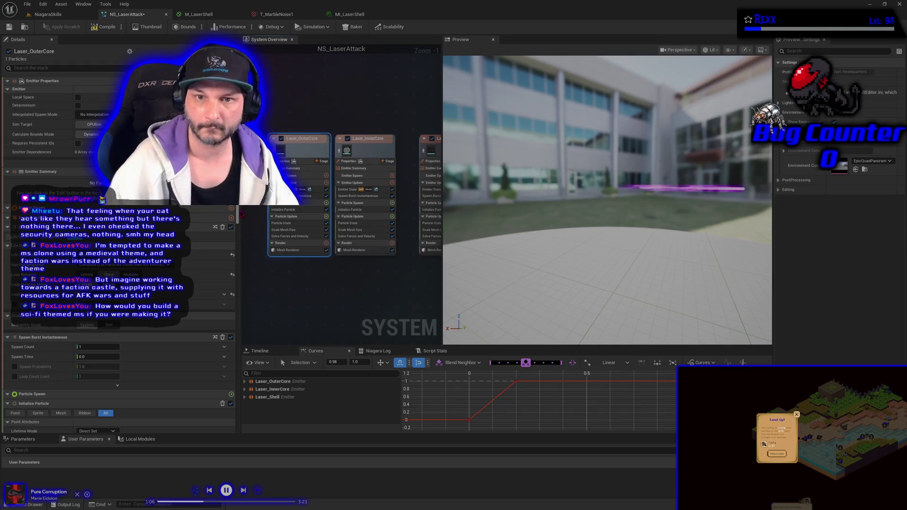
pyautogui.moveTo(317, 261)
pyautogui.mouseDown()
pyautogui.moveTo(293, 283)
pyautogui.moveTo(260, 288)
pyautogui.mouseUp()
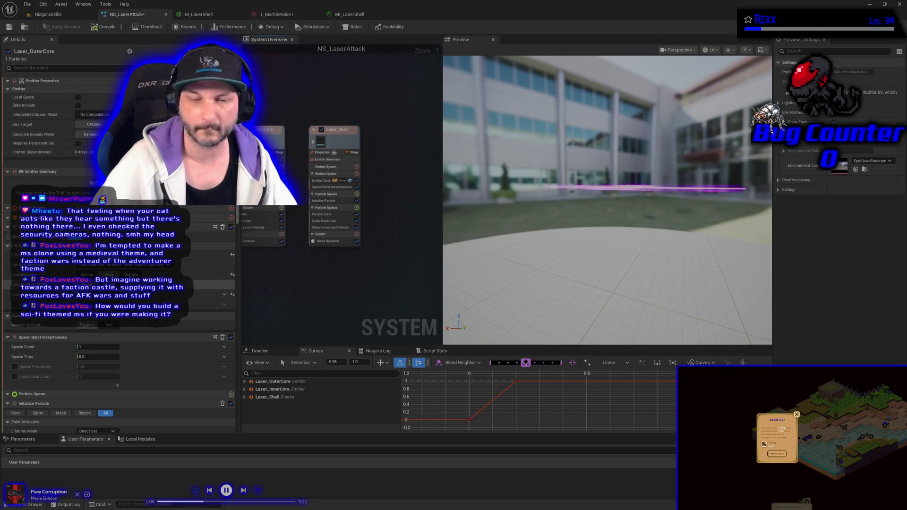
pyautogui.click(328, 241)
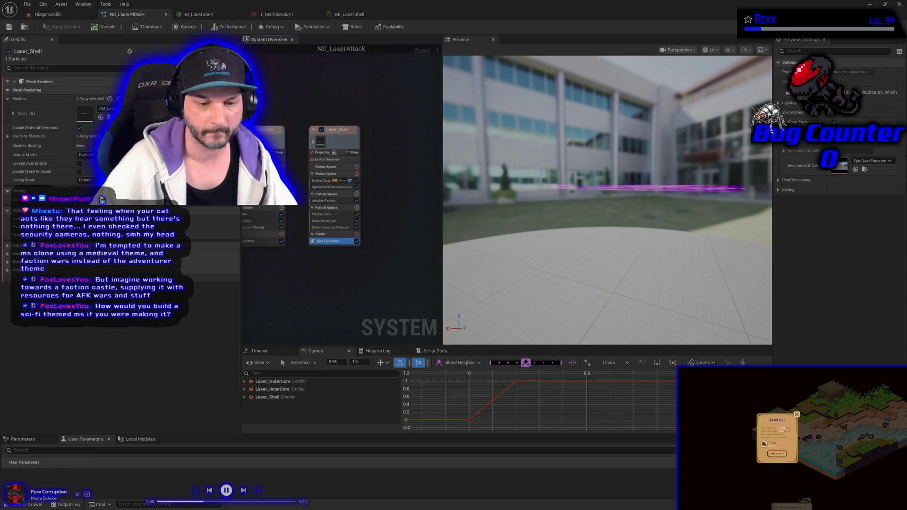
# Assign MI_LaserShell as the Laser_Shell mesh renderer's override material, then open MI_LaserShell.
pyautogui.hotkey('ctrl', 'space')
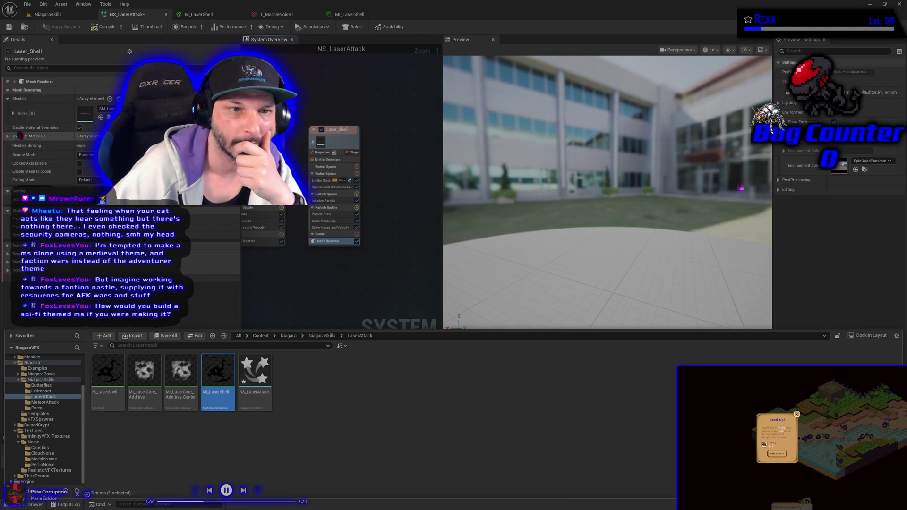
pyautogui.click(13, 115)
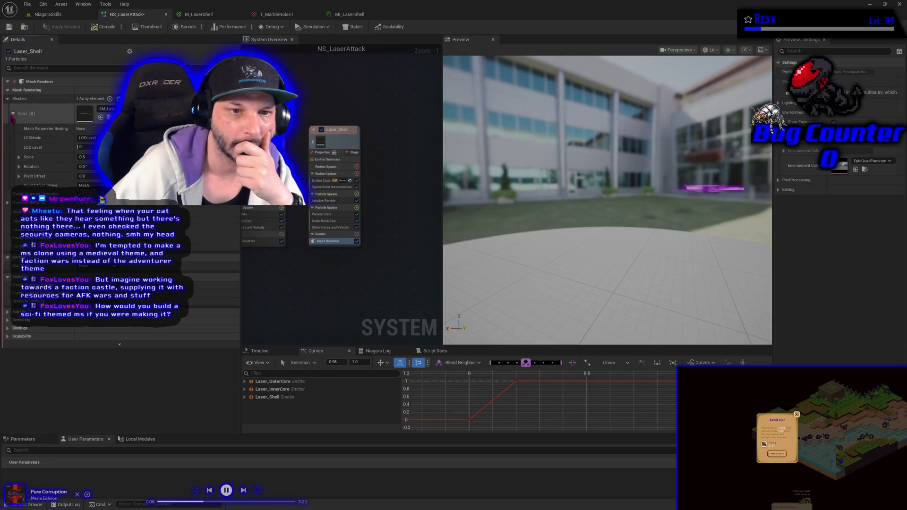
pyautogui.click(13, 114)
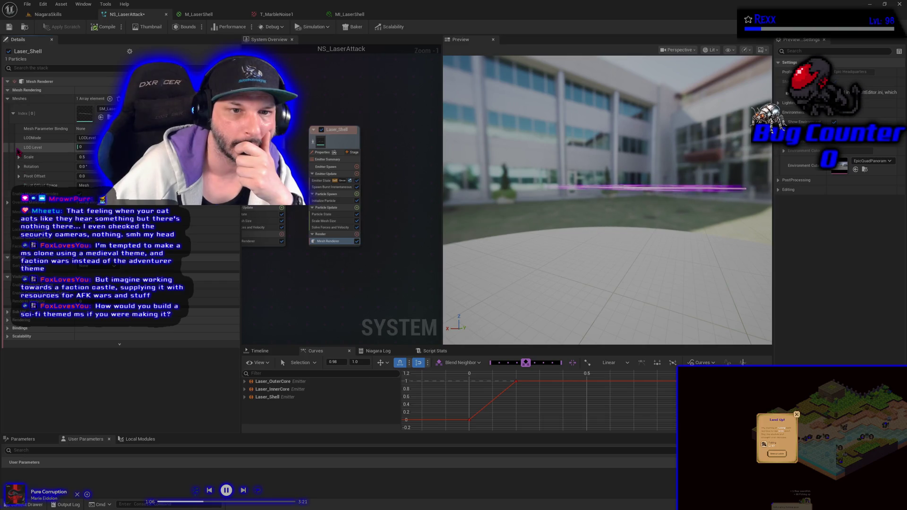
pyautogui.click(8, 203)
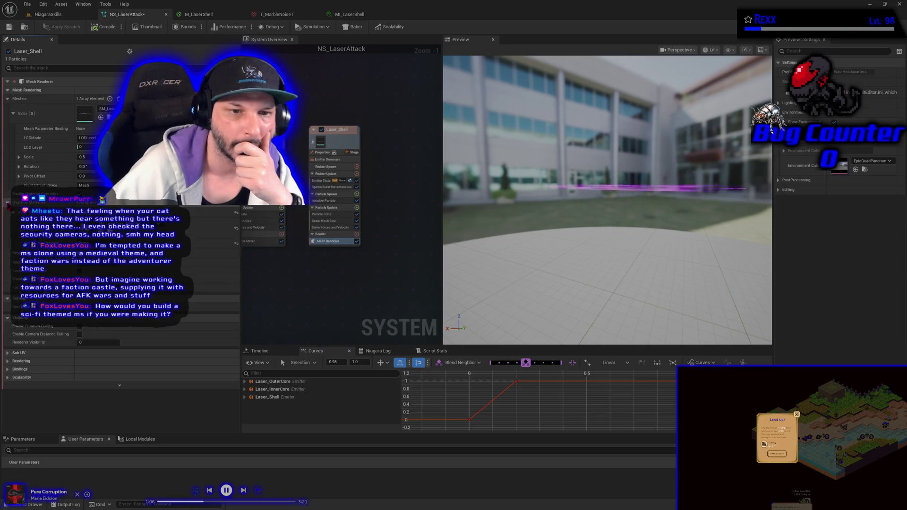
pyautogui.hotkey('ctrl', 'space')
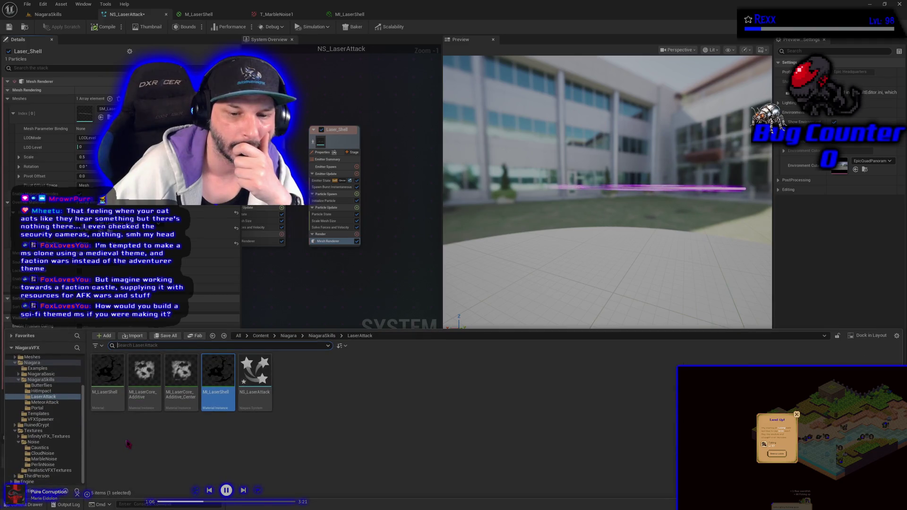
pyautogui.moveTo(211, 373); pyautogui.dragTo(184, 261)
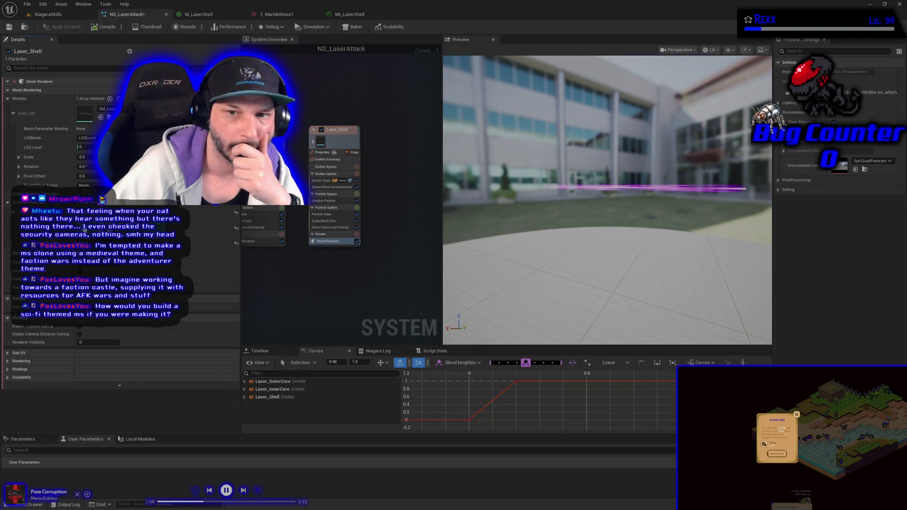
pyautogui.moveTo(85, 229); pyautogui.dragTo(89, 231)
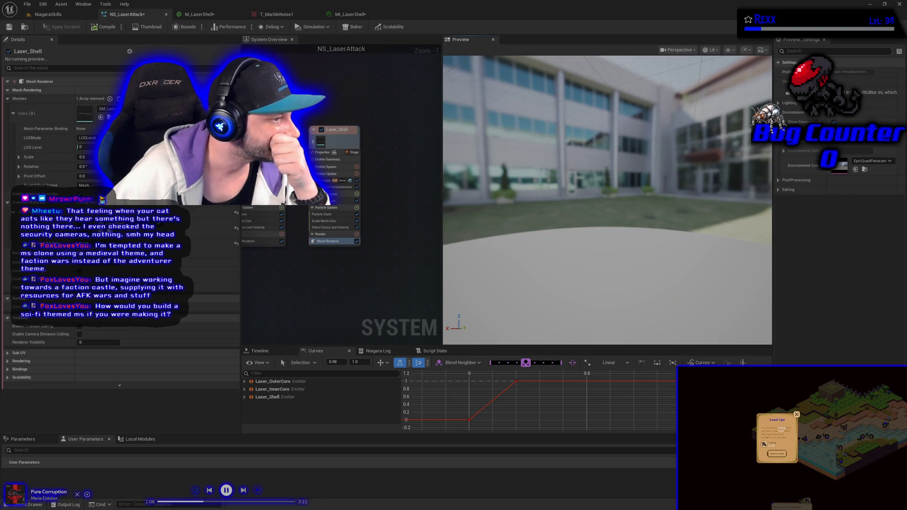
pyautogui.click(330, 201)
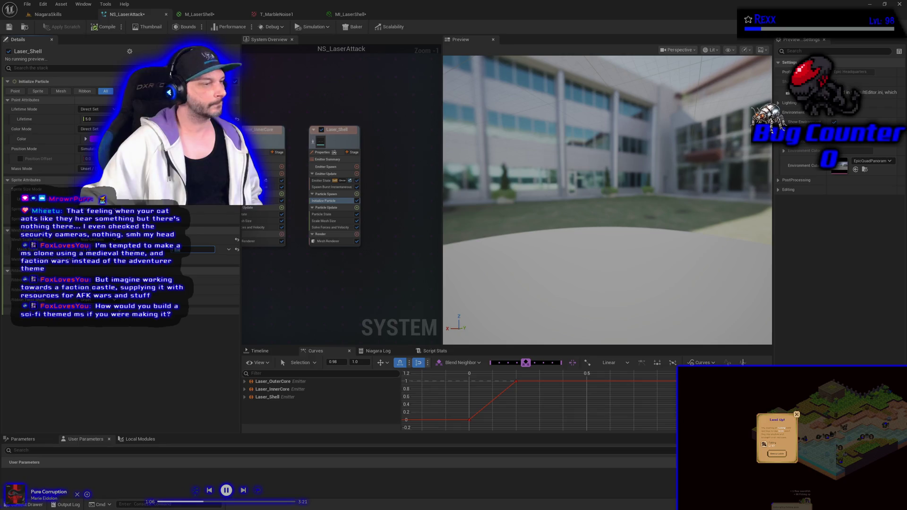
pyautogui.click(351, 14)
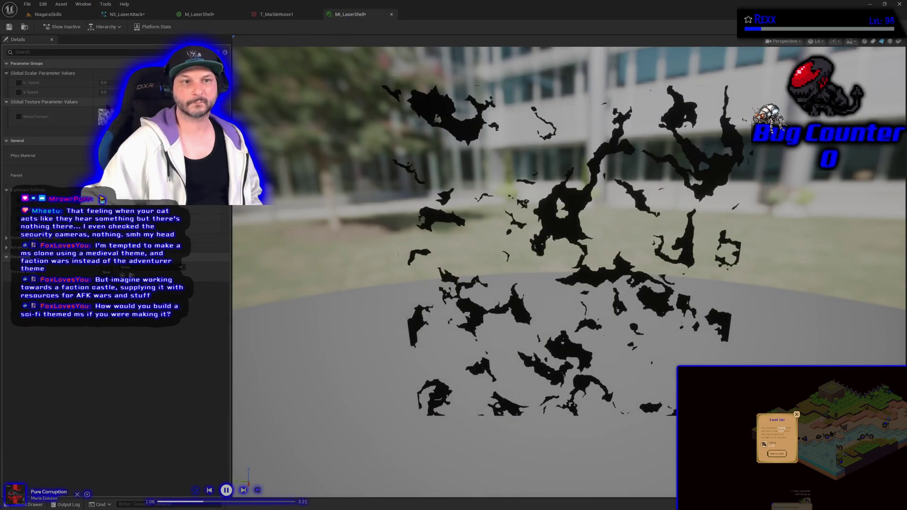
# Enable the U Speed and V Speed overrides and set them to 0.6 and 0.5.
pyautogui.click(19, 83)
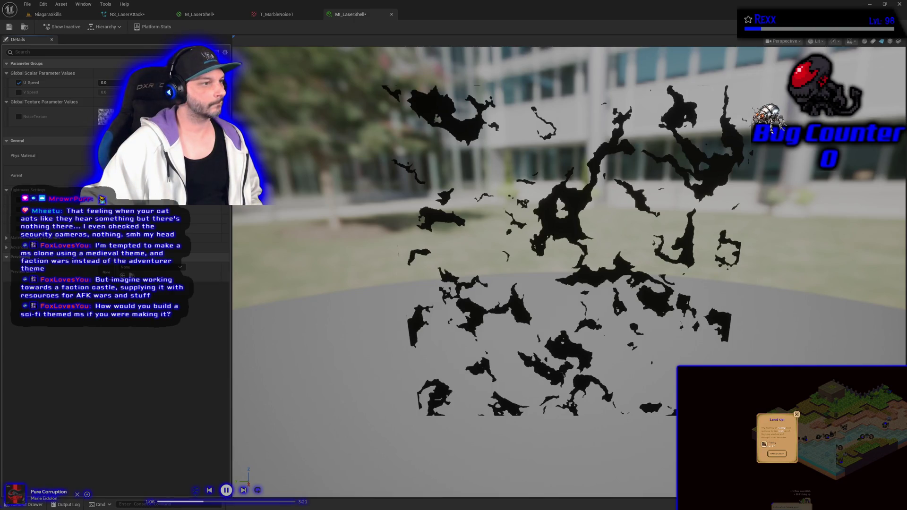
pyautogui.click(19, 92)
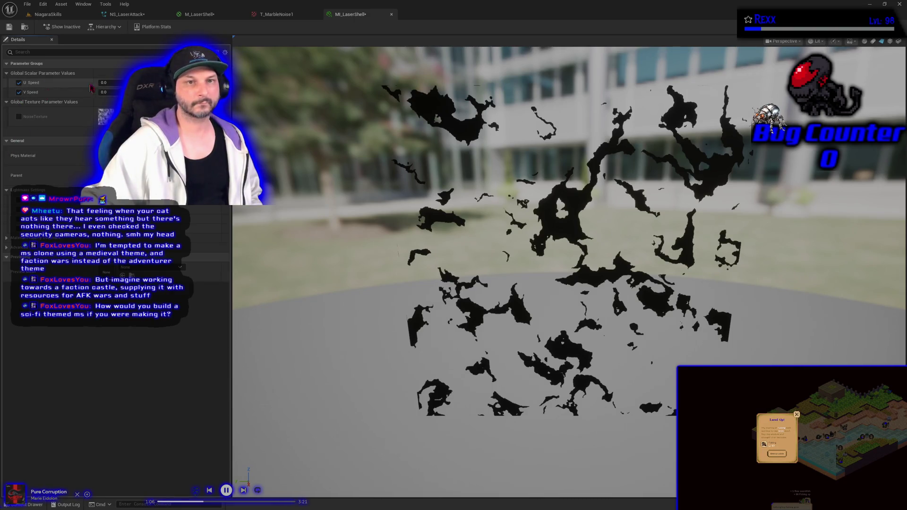
pyautogui.write('6')
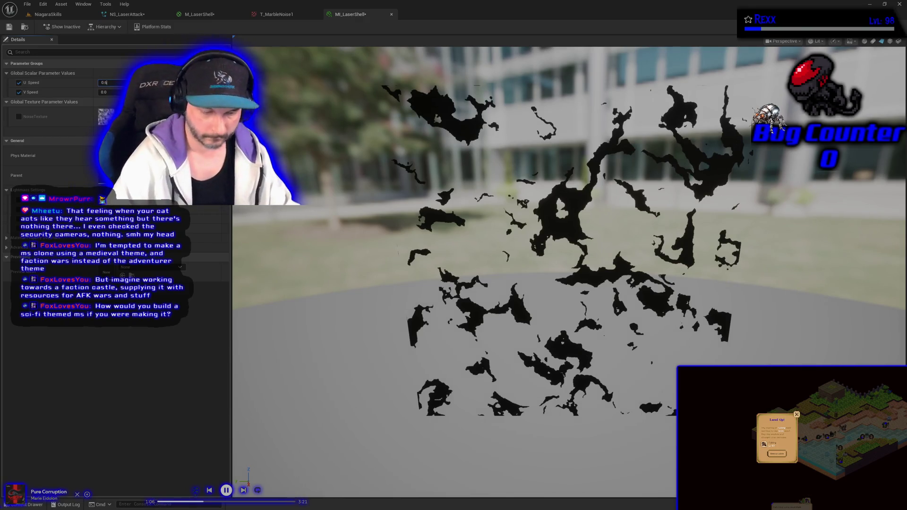
pyautogui.press('Return')
pyautogui.click(103, 92)
pyautogui.write('0')
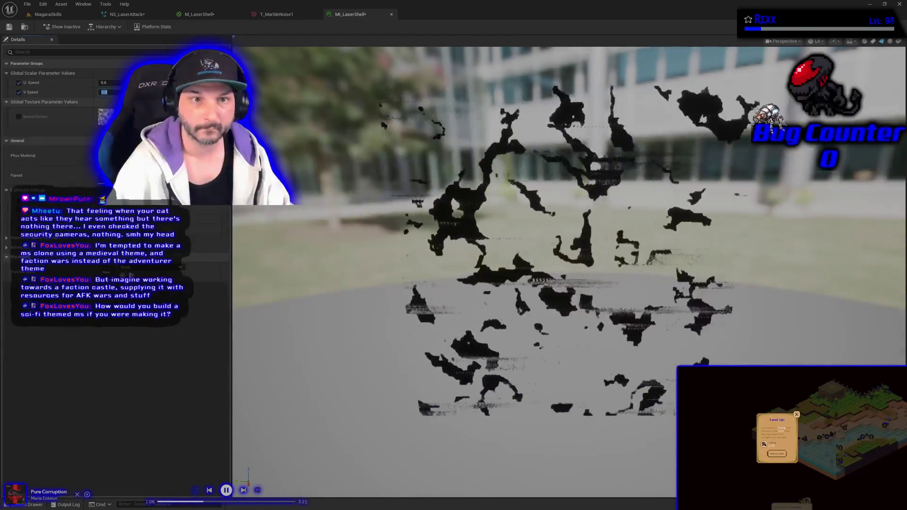
pyautogui.write('.5')
pyautogui.press('Return')
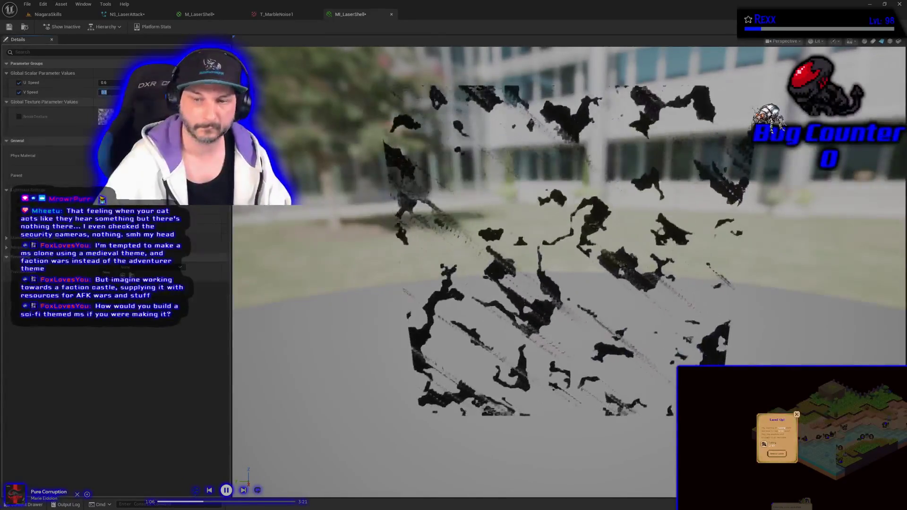
# Save MI_LaserShell and NS_LaserAttack, then return to the NiagaraSkills level.
pyautogui.hotkey('ctrl', 's')
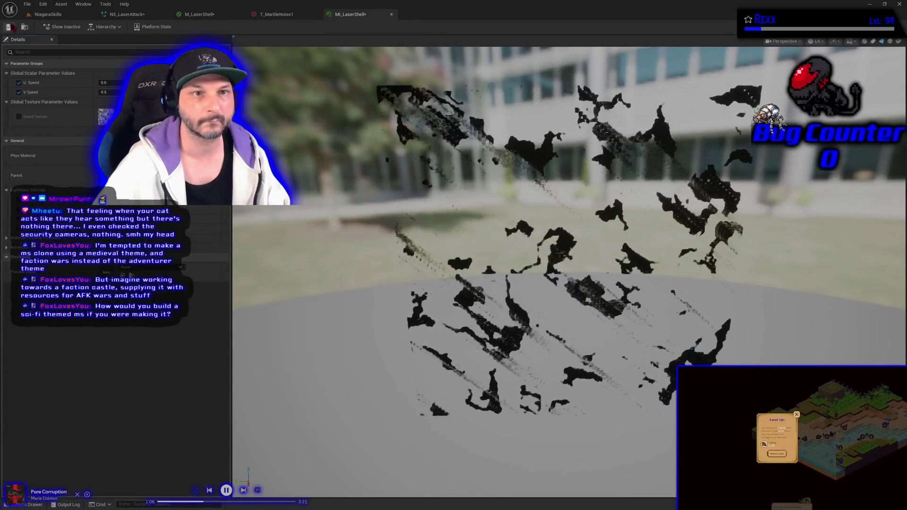
pyautogui.click(123, 15)
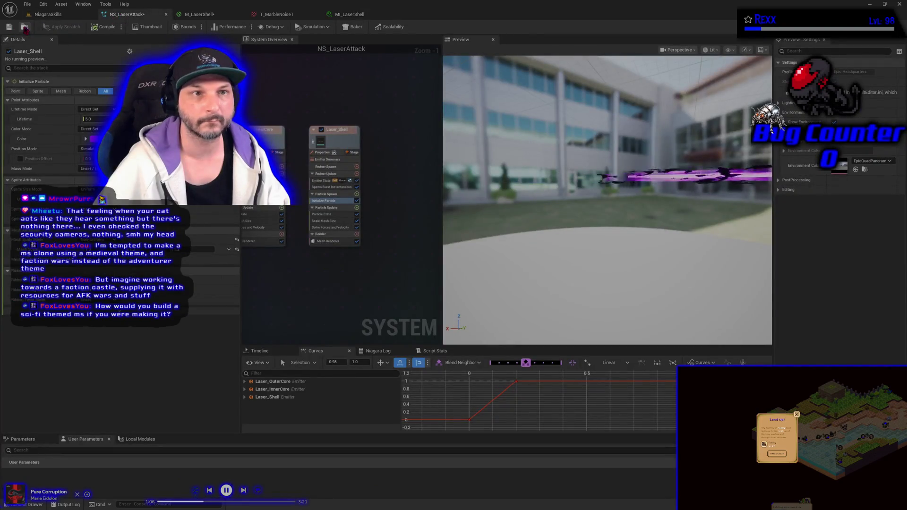
pyautogui.click(10, 27)
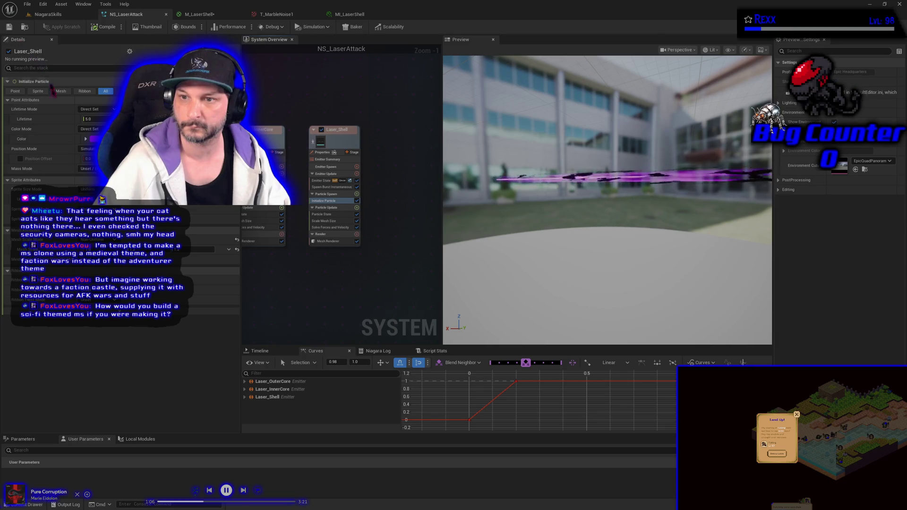
pyautogui.click(42, 16)
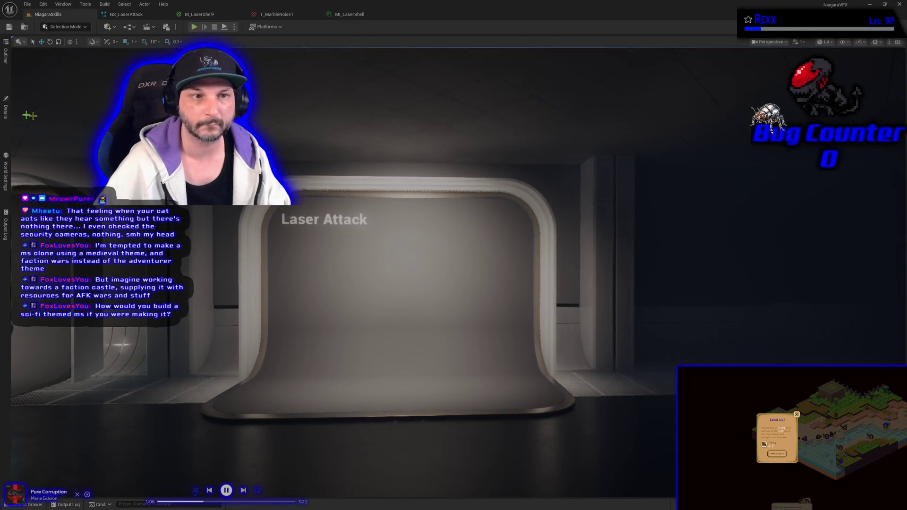
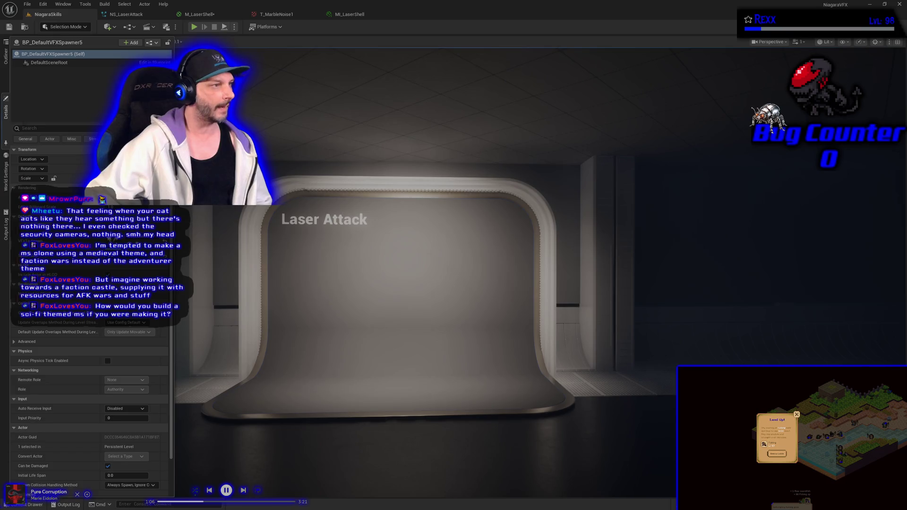
# Leave the Laser Attack blueprint and bring the Microscape game in the browser to the front.
pyautogui.hotkey('alt', 'Tab')
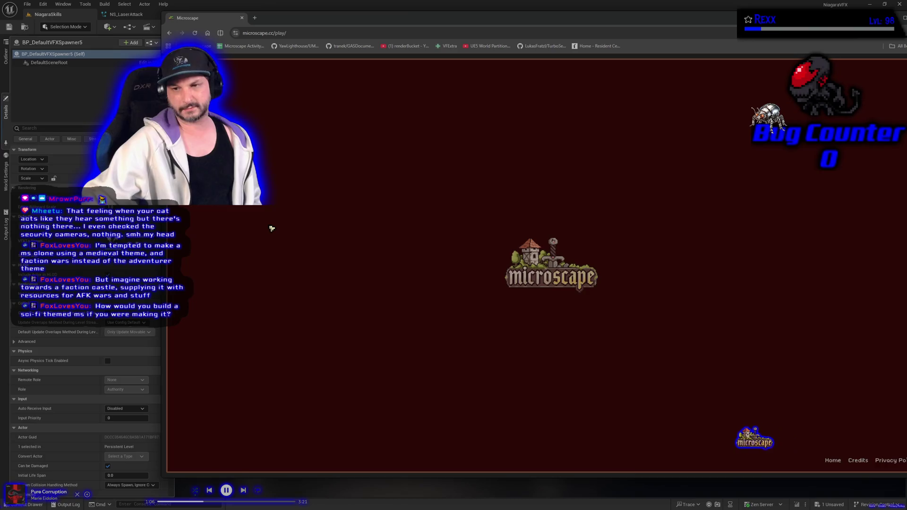
# Dismiss the Level Up notice, scroll through the skill levels, and open the Equipment panel.
pyautogui.scroll(-3, 222, 255)
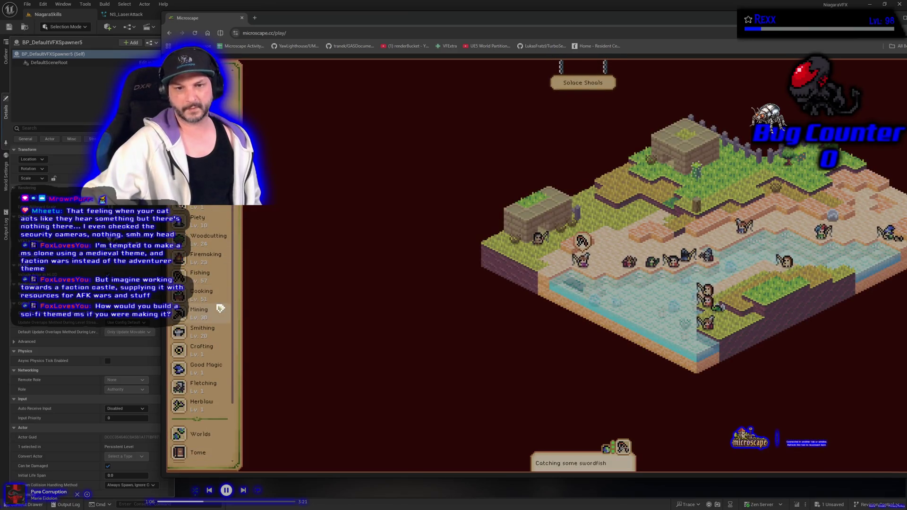
pyautogui.click(541, 306)
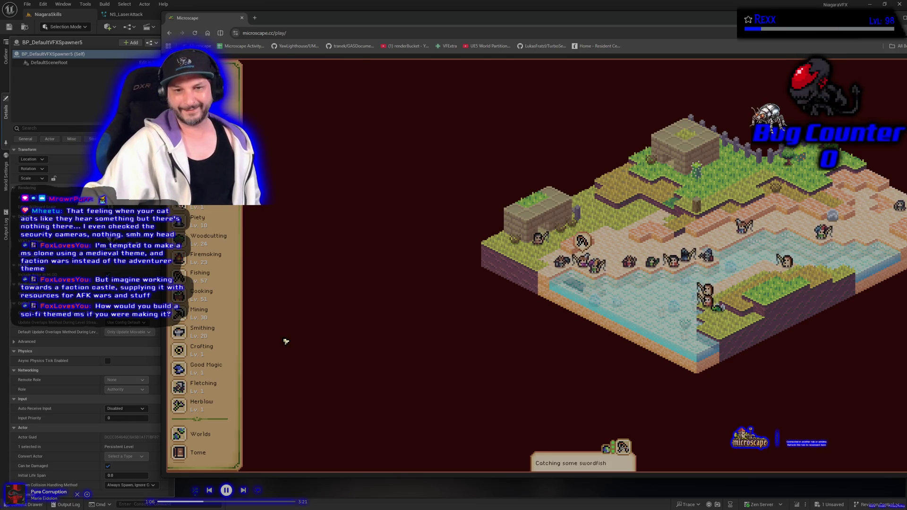
pyautogui.scroll(-3, 213, 361)
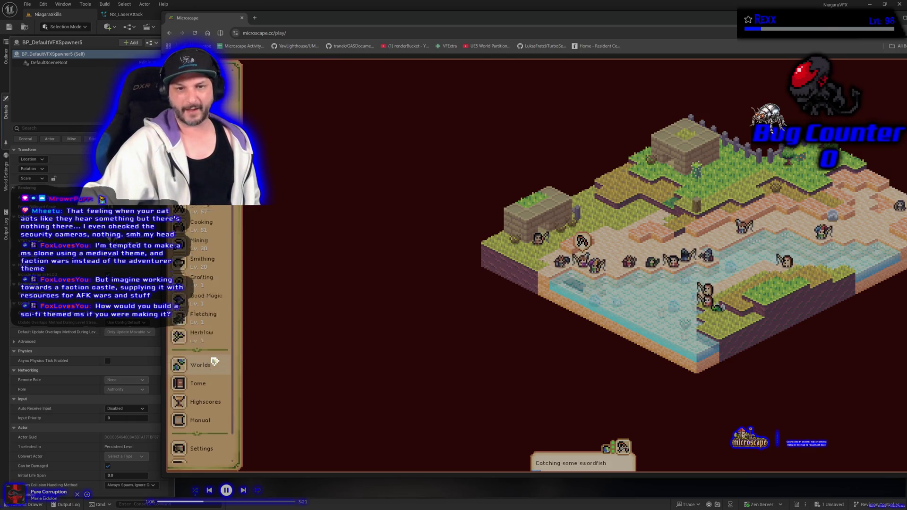
pyautogui.scroll(3, 214, 361)
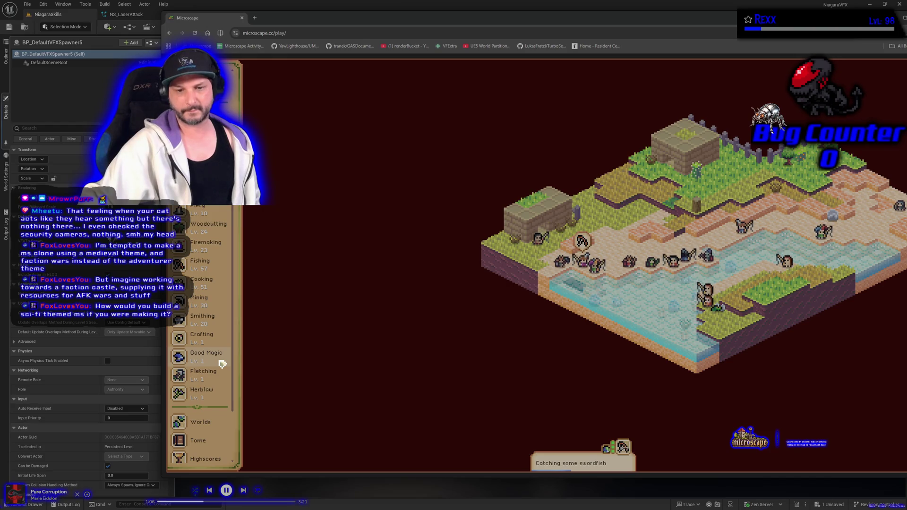
pyautogui.scroll(-3, 222, 363)
pyautogui.scroll(8, 222, 364)
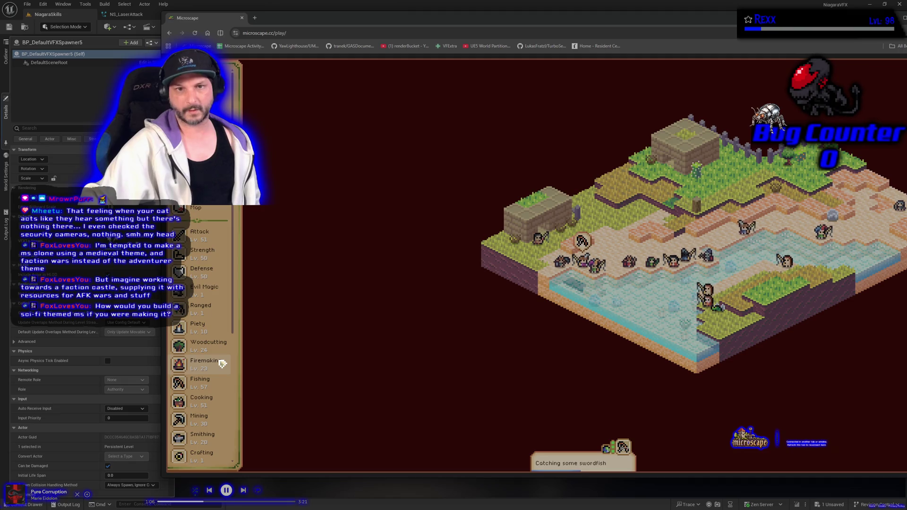
pyautogui.press('e')
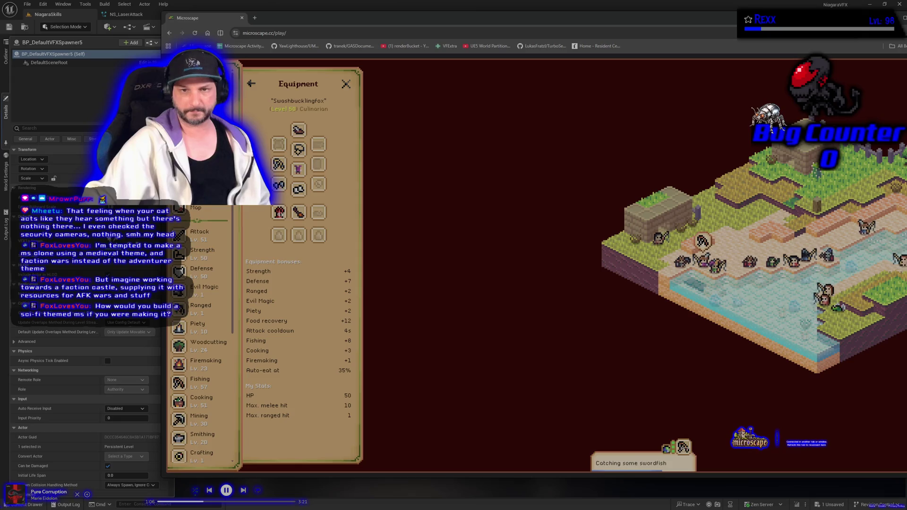
# Look over the equipment bonuses and inventory, then close the Microscape tab.
pyautogui.scroll(-3, 207, 223)
pyautogui.press('i')
pyautogui.scroll(-3, 208, 223)
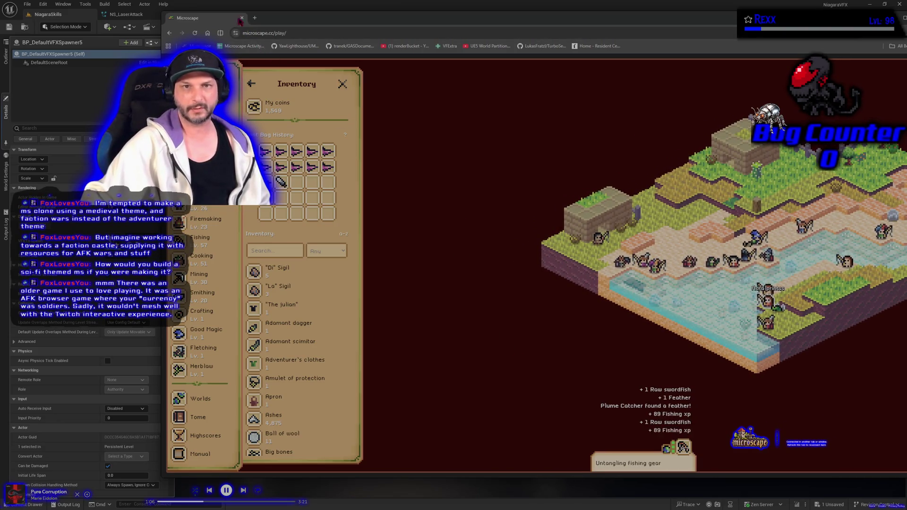
pyautogui.click(242, 18)
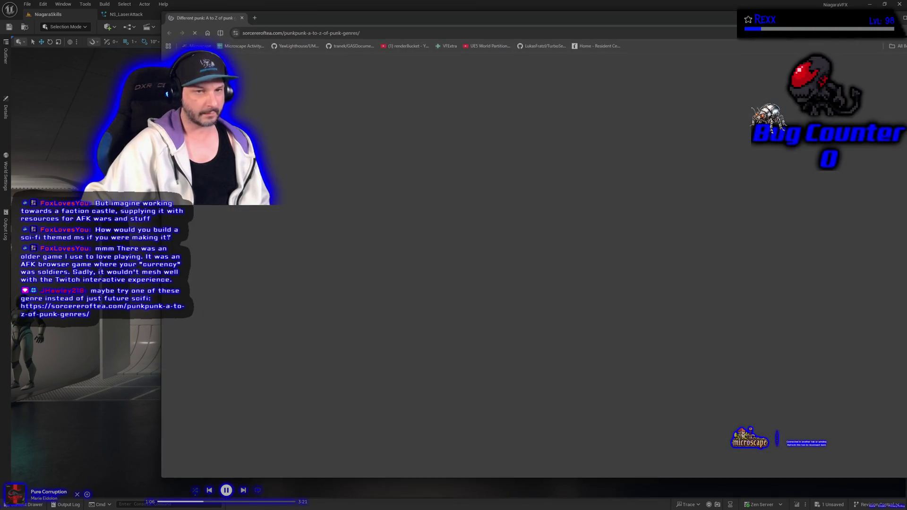
# Read down the 'A to Z of punk genres' article to the Dungeon Punk section.
pyautogui.scroll(-8, 299, 260)
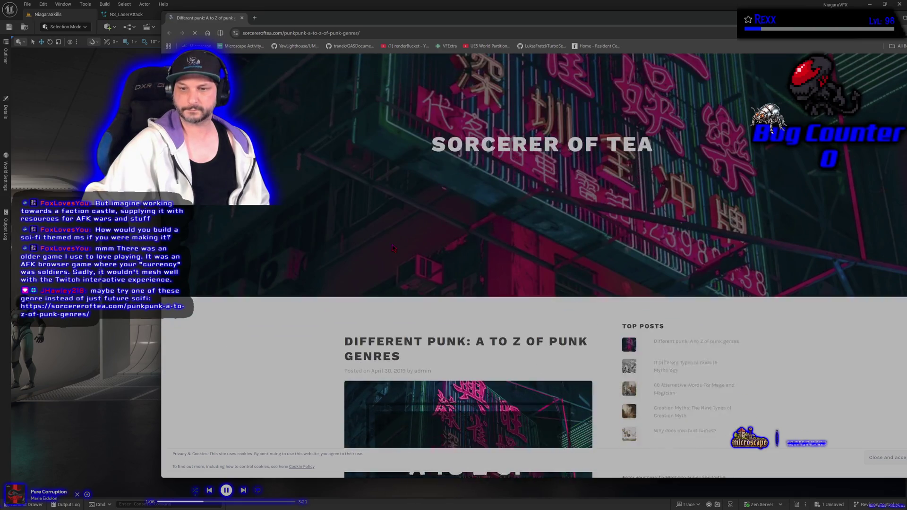
pyautogui.scroll(-3, 299, 259)
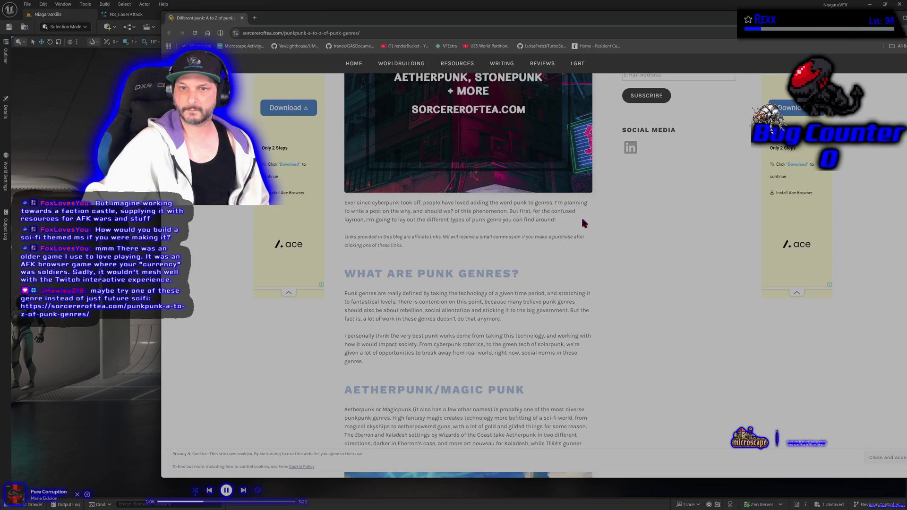
pyautogui.scroll(2, 584, 222)
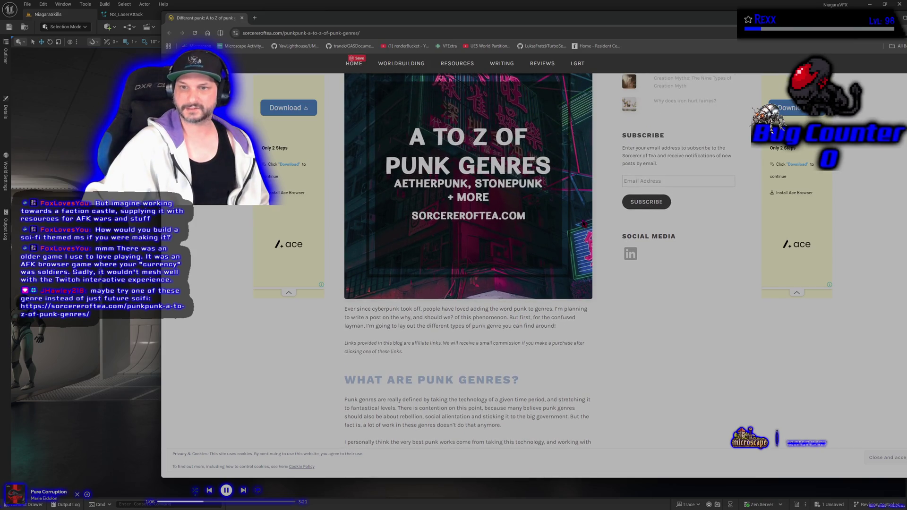
pyautogui.scroll(-5, 654, 324)
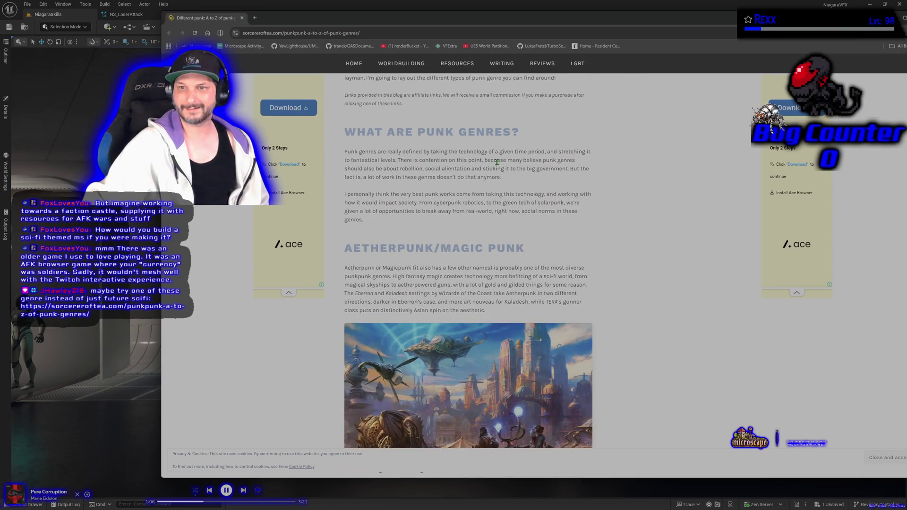
pyautogui.scroll(-1, 646, 268)
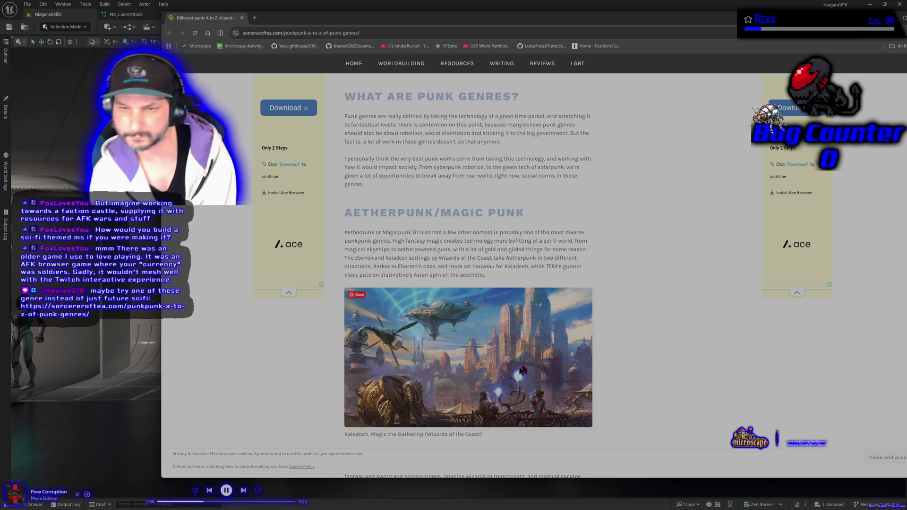
pyautogui.scroll(-2, 710, 336)
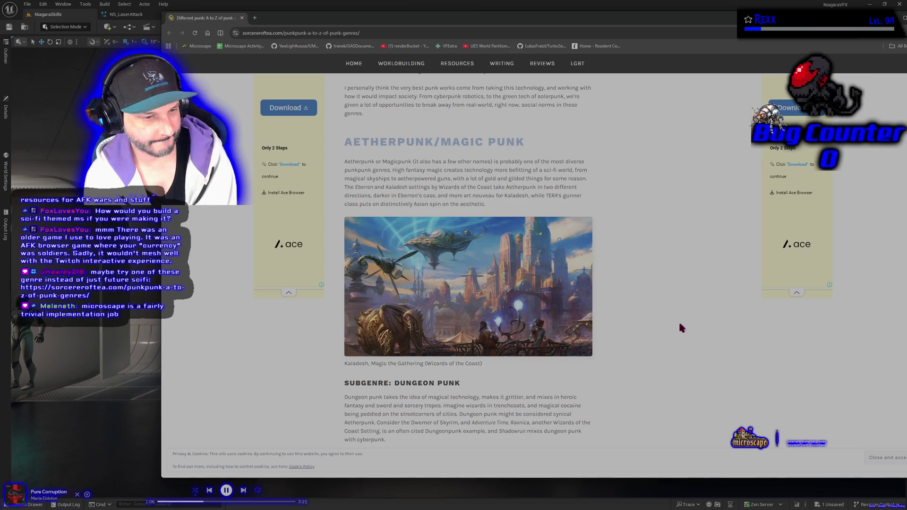
pyautogui.scroll(-3, 675, 324)
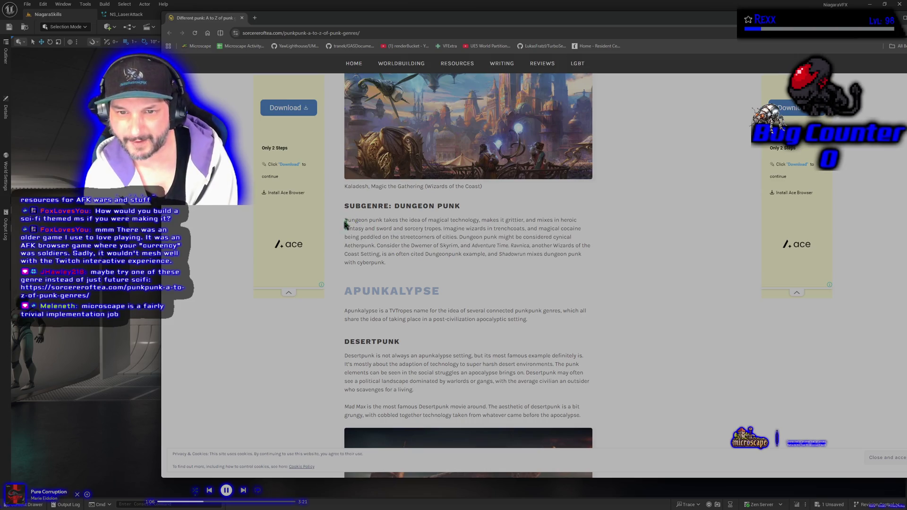
# Highlight the Dungeon punk paragraph, the word 'Ravnica', and the APUNKALYPSE heading.
pyautogui.moveTo(344, 220); pyautogui.dragTo(415, 267)
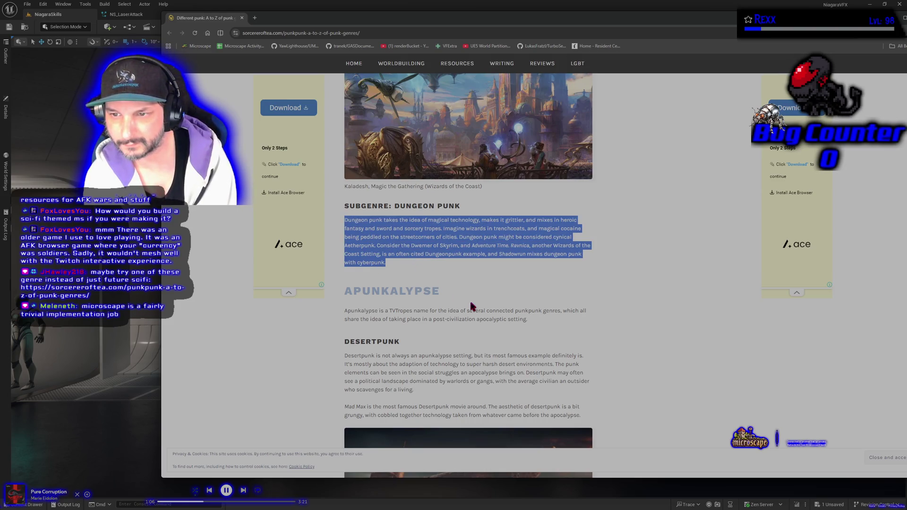
pyautogui.click(471, 276)
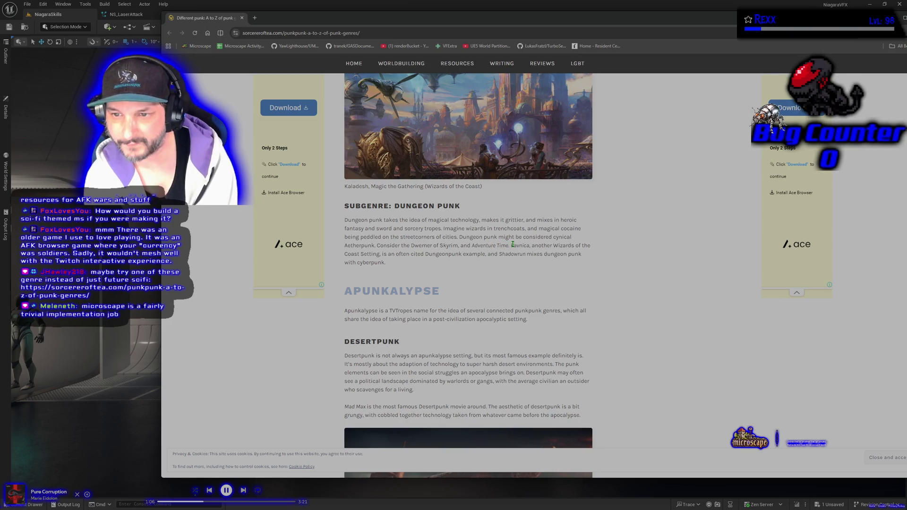
pyautogui.moveTo(510, 245); pyautogui.dragTo(526, 246)
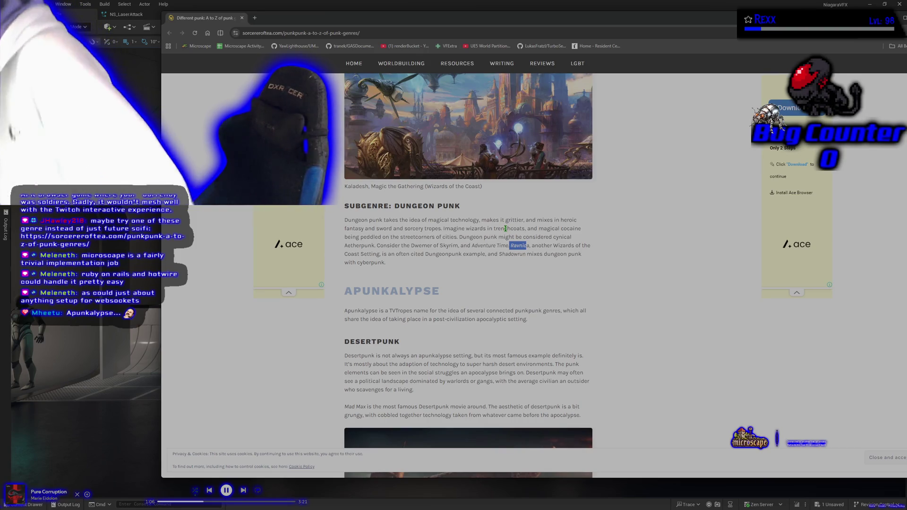
pyautogui.moveTo(341, 291); pyautogui.dragTo(458, 295)
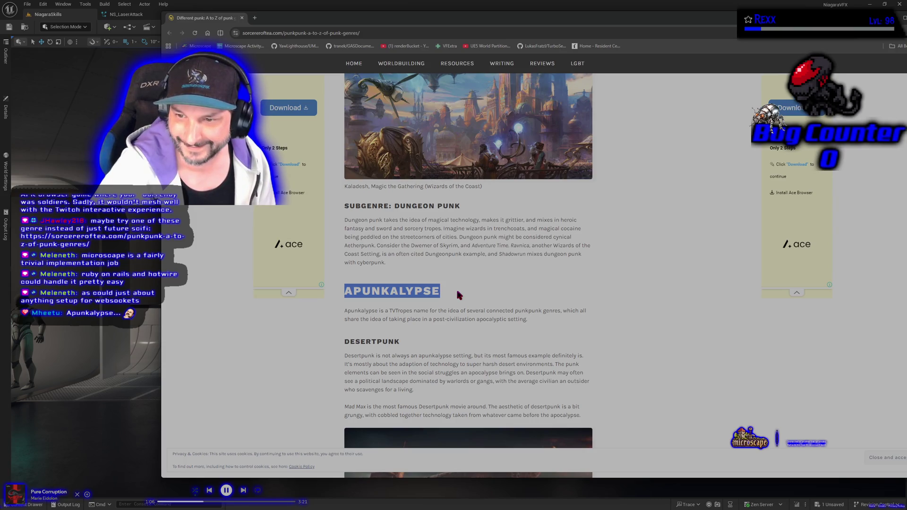
pyautogui.scroll(-8, 452, 287)
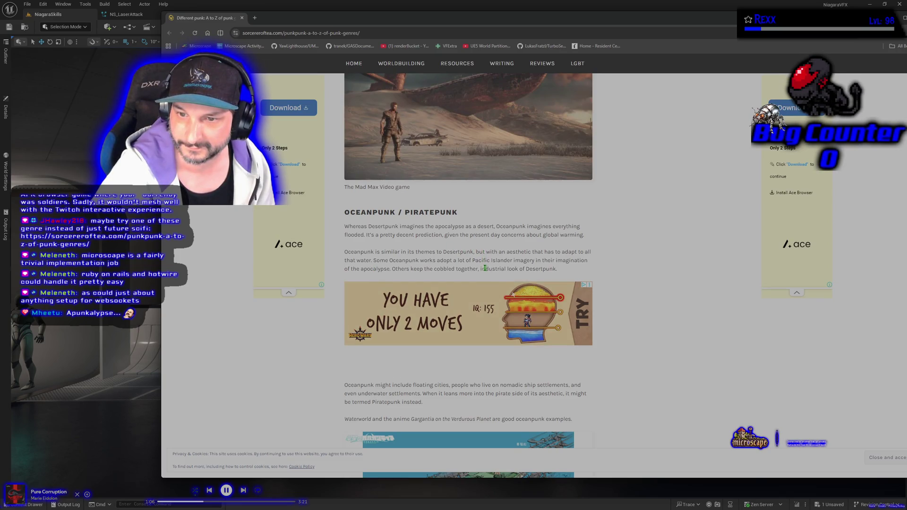
# Skim from Oceanpunk through Atompunk, Biopunk and Cyberpunk to Dieselpunk, then close the article tab.
pyautogui.scroll(-5, 348, 344)
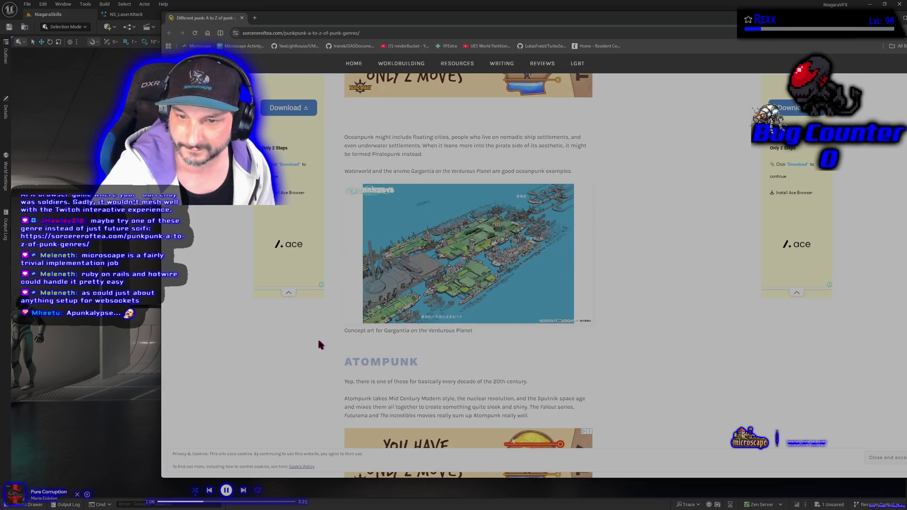
pyautogui.scroll(6, 318, 345)
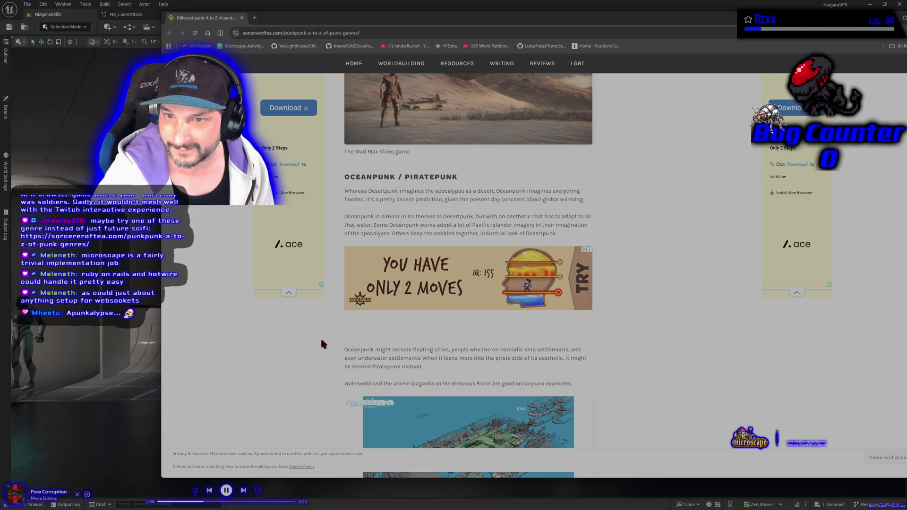
pyautogui.scroll(-4, 322, 343)
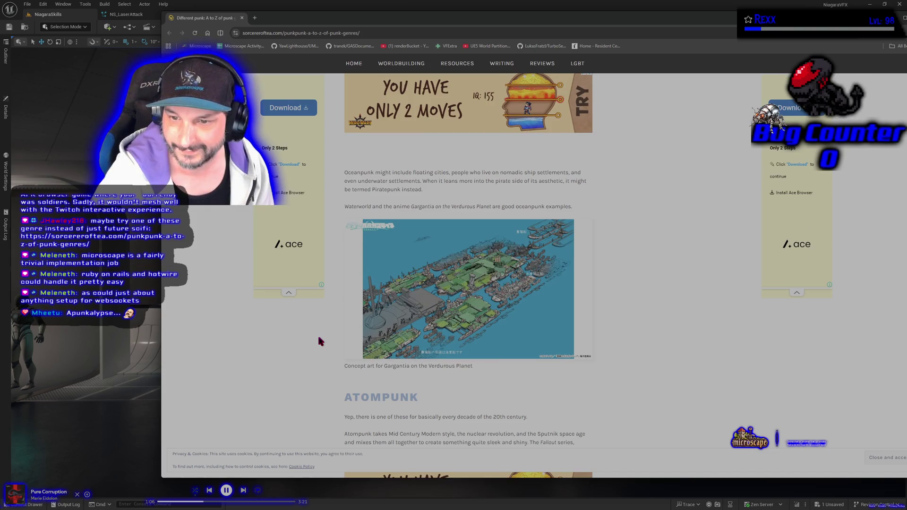
pyautogui.scroll(-4, 320, 341)
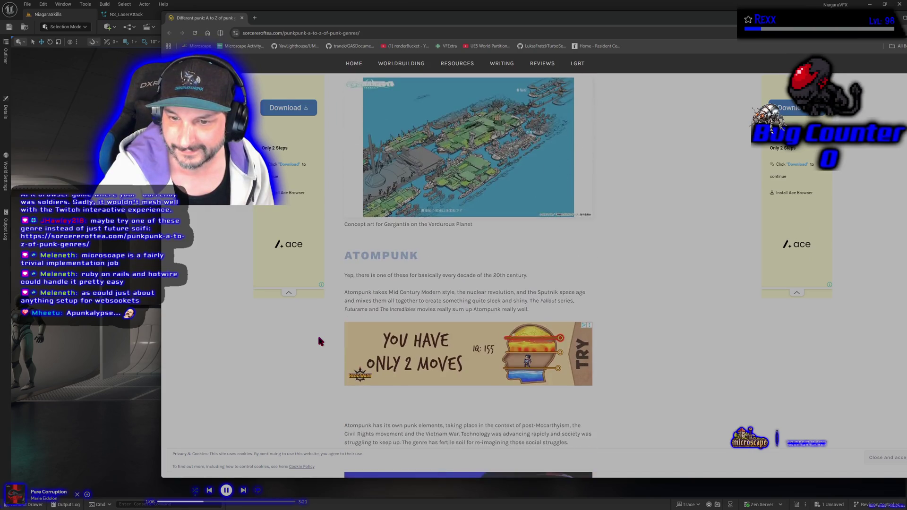
pyautogui.scroll(-1, 319, 340)
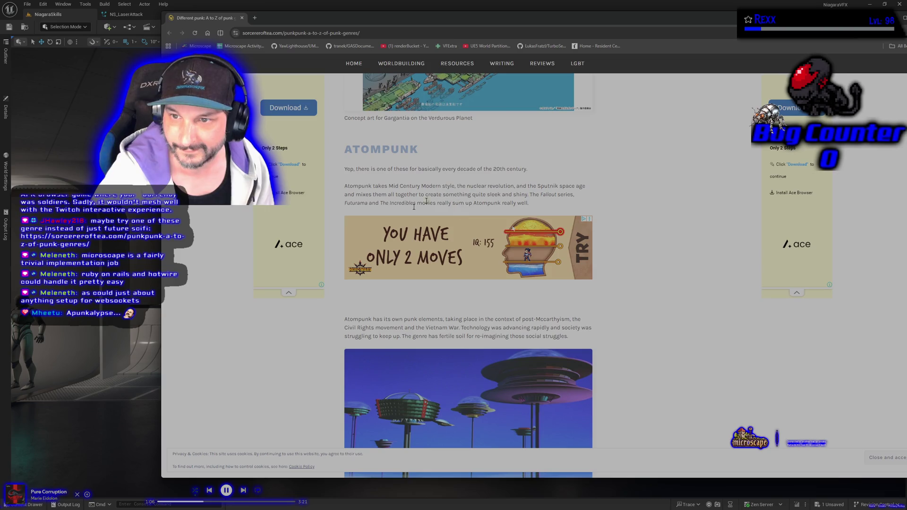
pyautogui.scroll(-3, 284, 314)
pyautogui.scroll(-3, 283, 314)
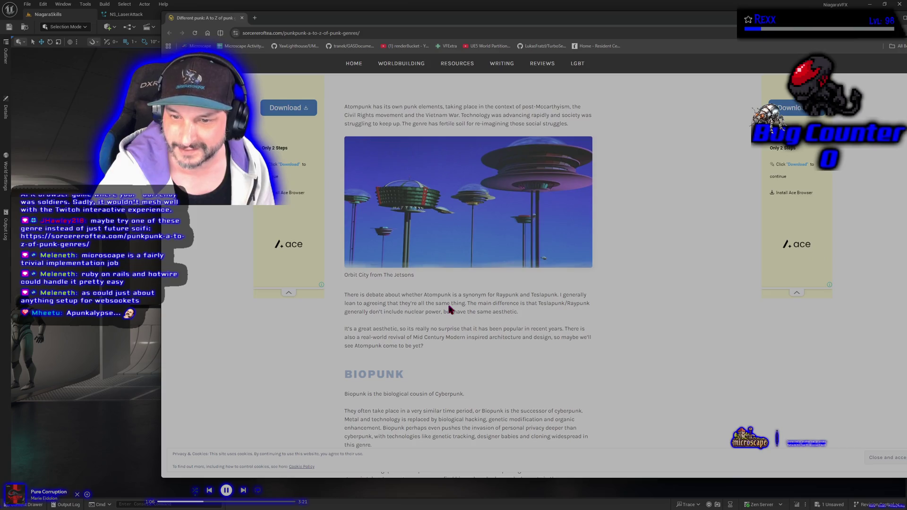
pyautogui.scroll(-3, 359, 322)
pyautogui.scroll(-10, 358, 323)
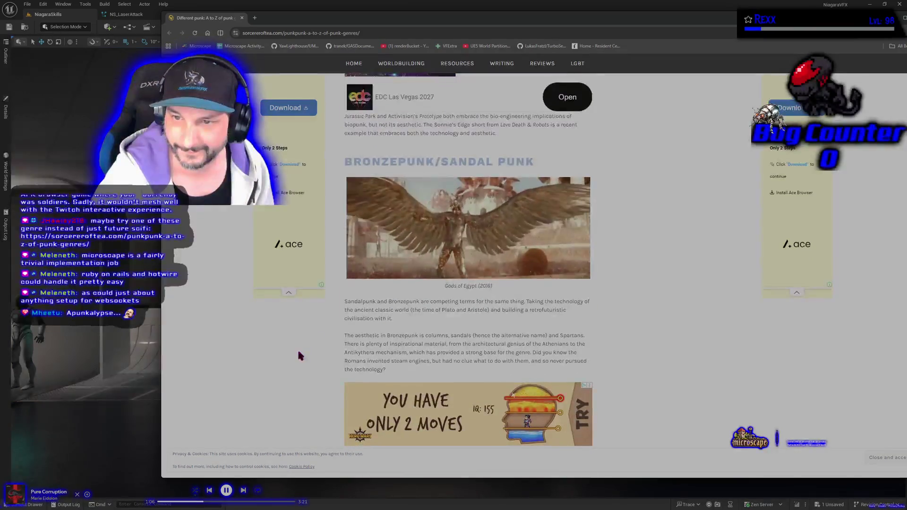
pyautogui.scroll(-10, 299, 355)
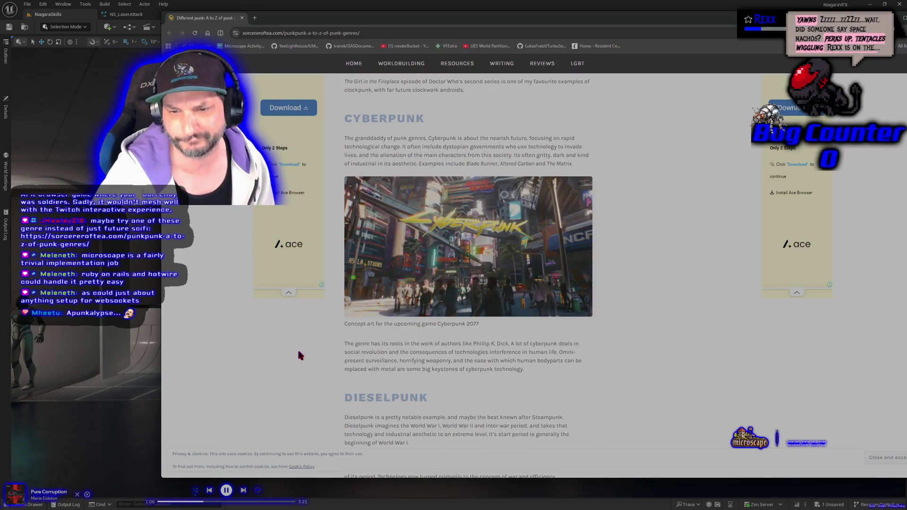
pyautogui.scroll(-5, 299, 355)
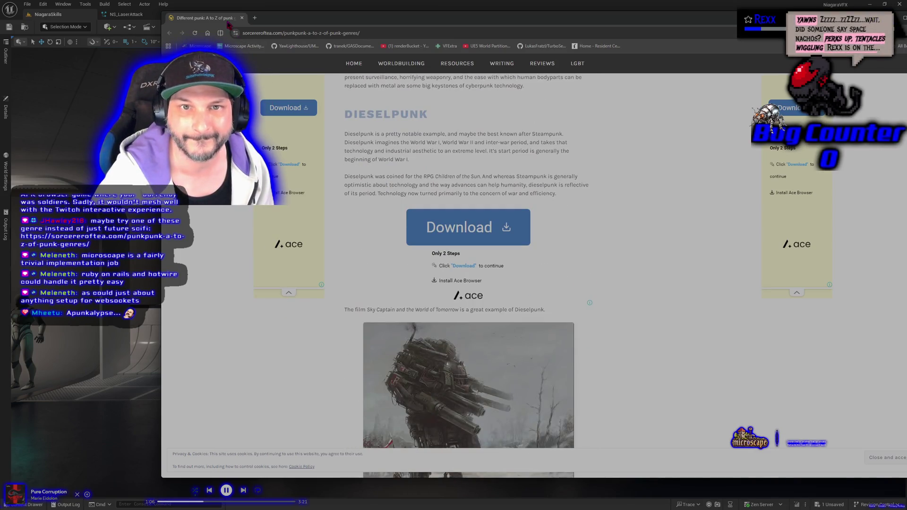
pyautogui.middleClick(228, 21)
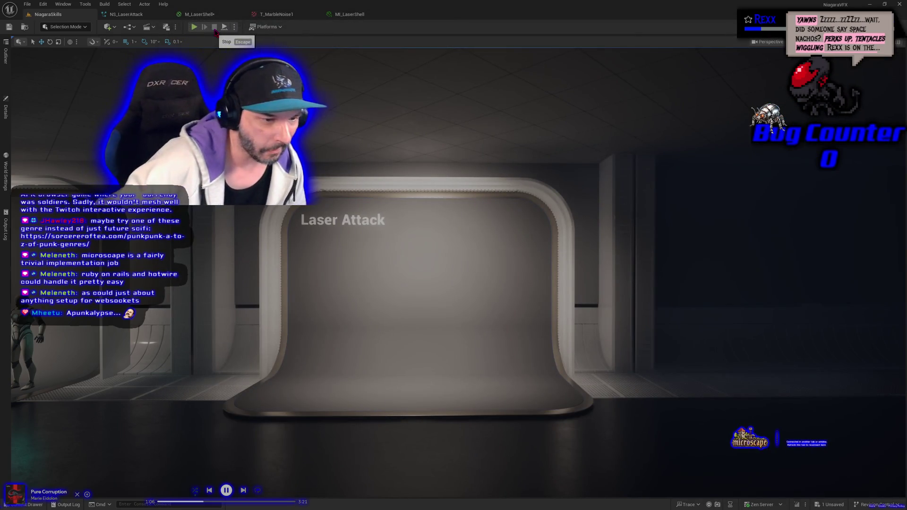